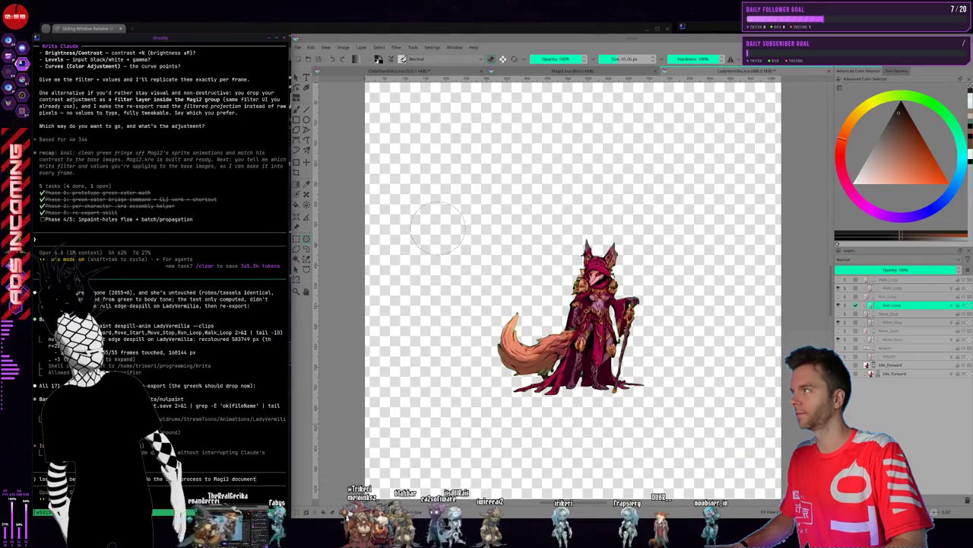
# Select the Walk_Loop layer, then switch to the tiled Ghostty terminal workspace
pyautogui.click(892, 288)
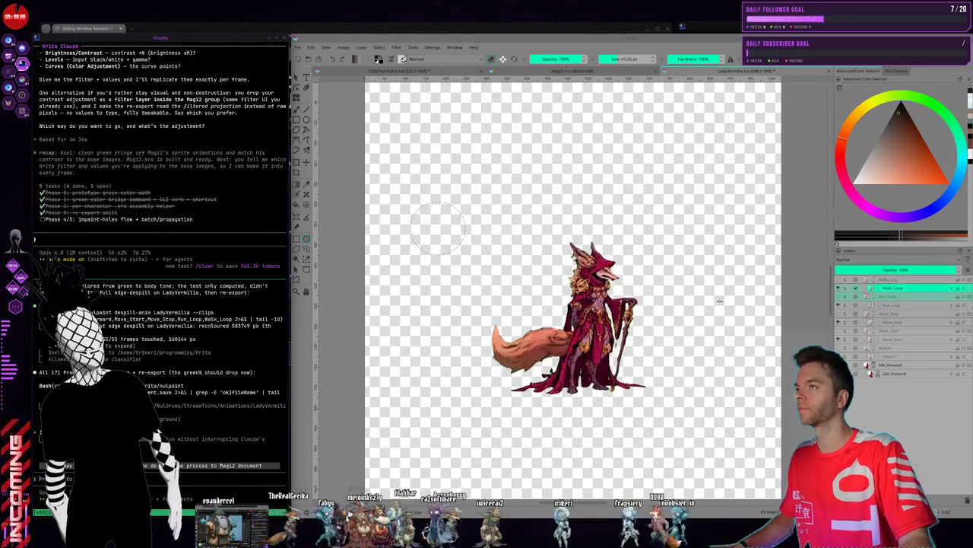
pyautogui.press('super+1')
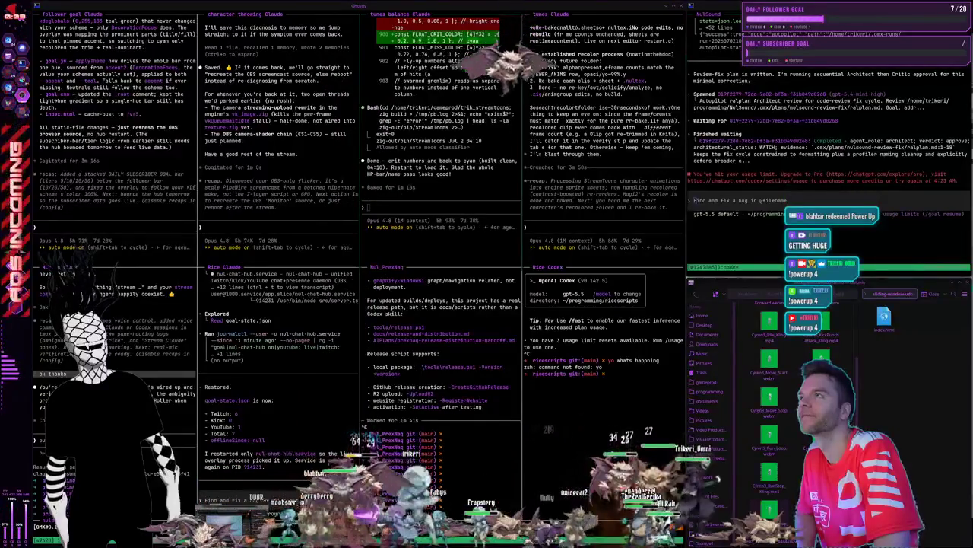
# Interrupt the Nul_PrexNaq terminal task and bring the browser and file manager back on screen
pyautogui.hotkey('ctrl', 'c')
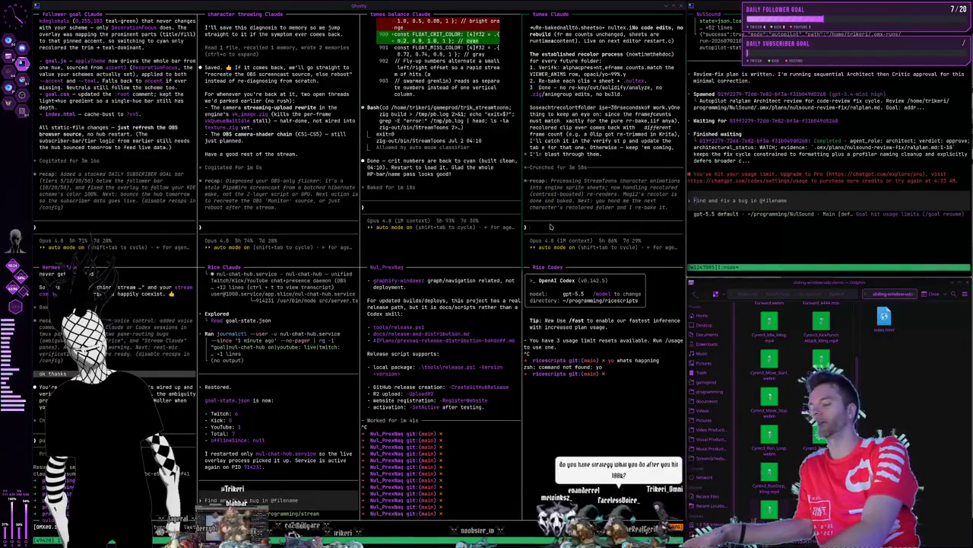
pyautogui.press('super+2')
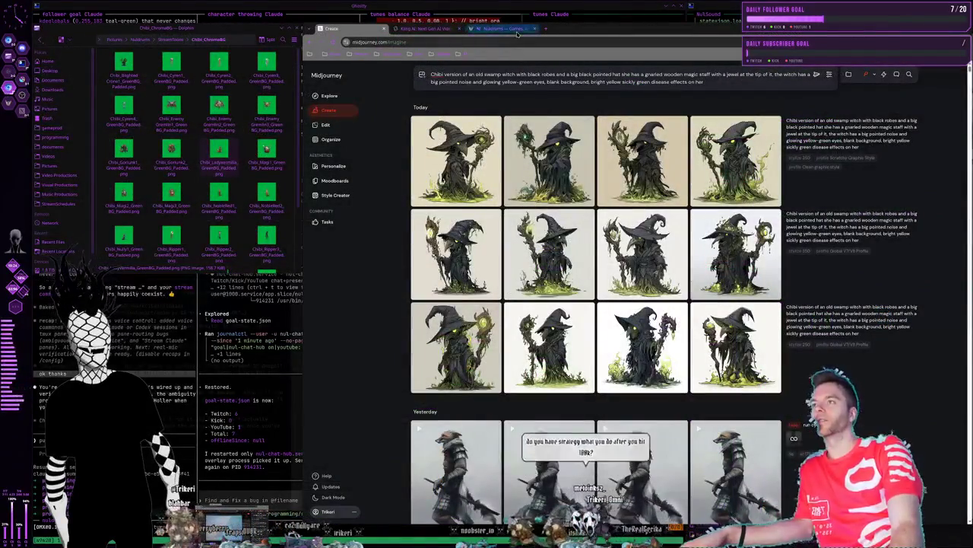
# Open the Nuldrums Games section and browse the Prex//Haq, NulHUD and NulMMO pages
pyautogui.click(517, 31)
pyautogui.click(555, 73)
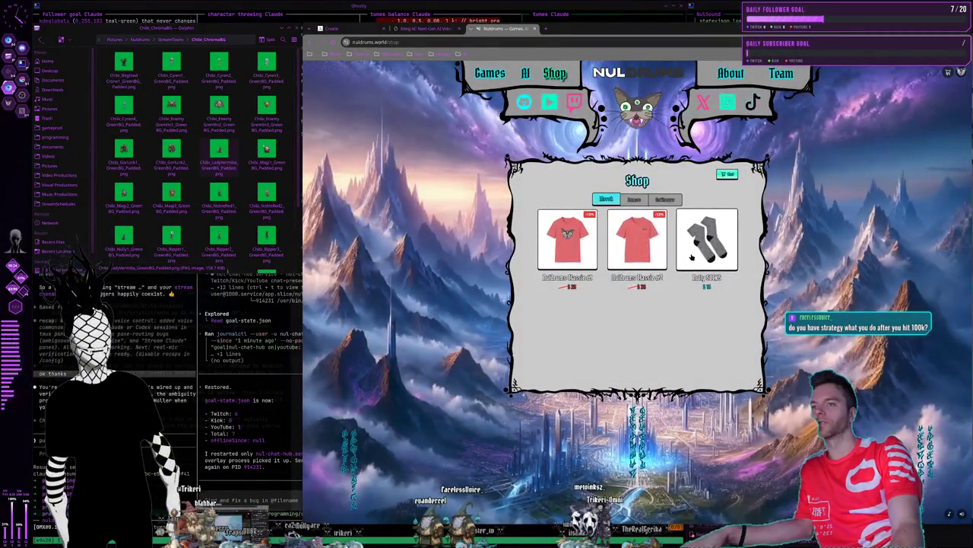
pyautogui.click(509, 73)
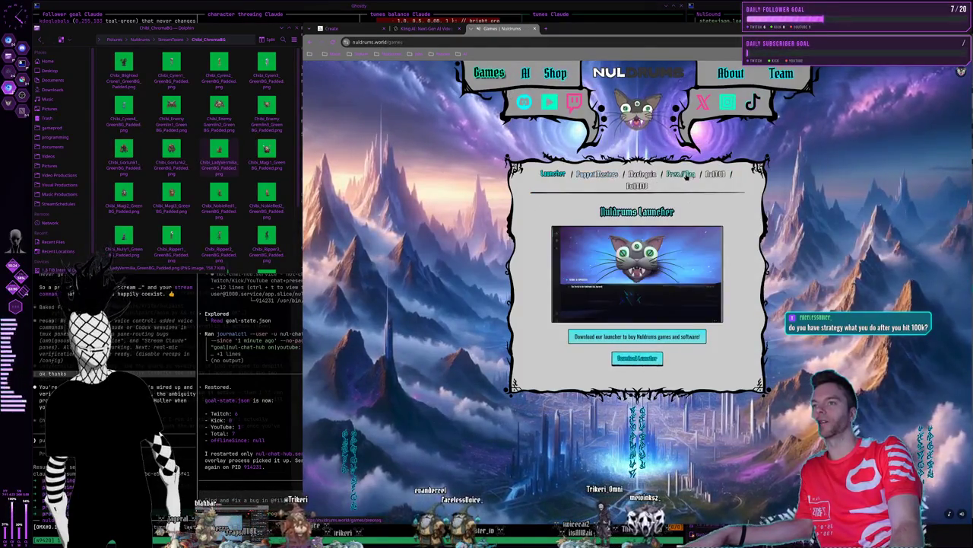
pyautogui.click(680, 175)
pyautogui.click(715, 174)
pyautogui.click(637, 185)
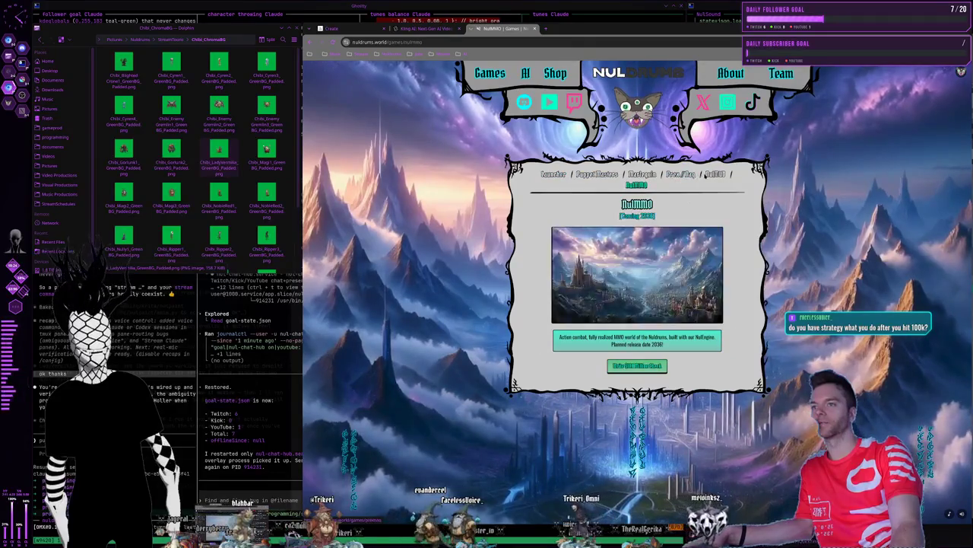
pyautogui.click(715, 174)
pyautogui.click(679, 175)
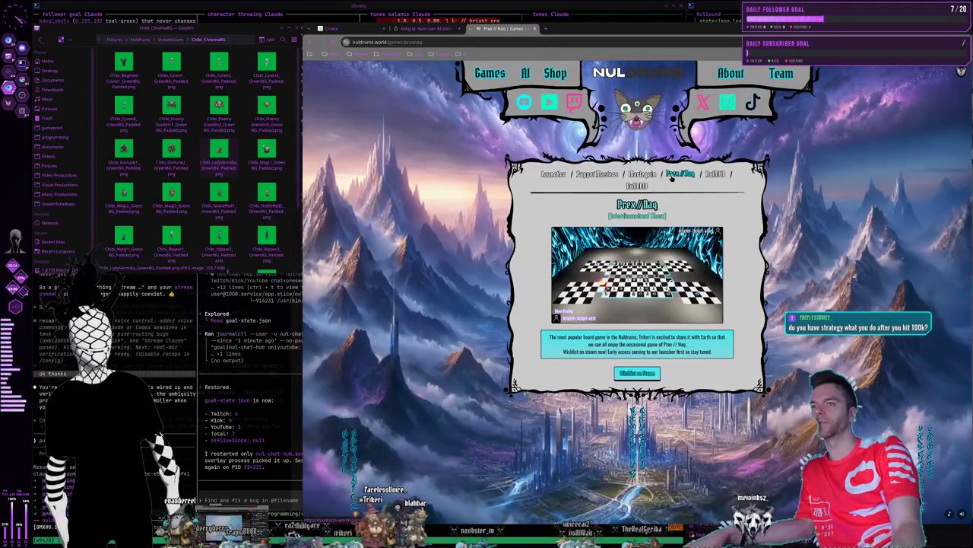
# View the Marlequin and Puppet Masters pages, then filter the Shop to Software
pyautogui.click(642, 173)
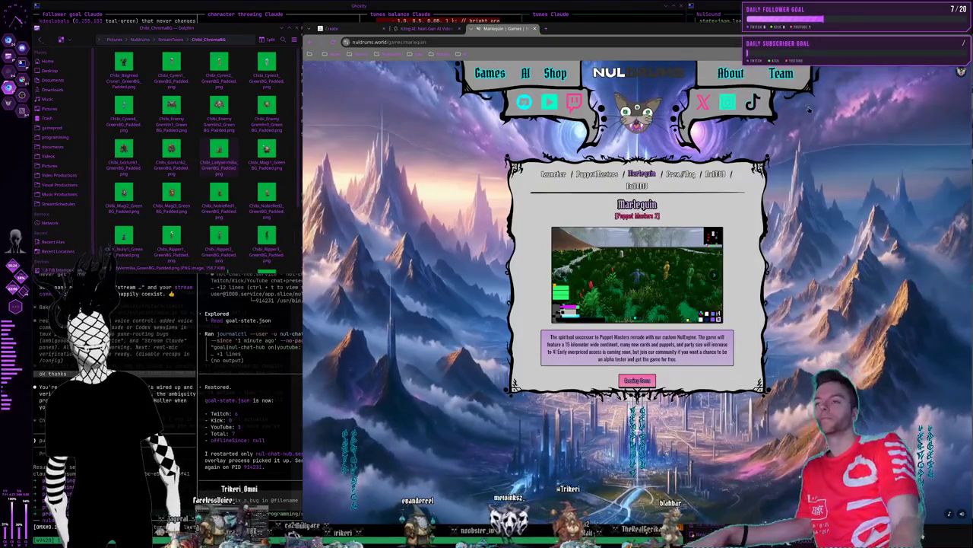
pyautogui.click(589, 176)
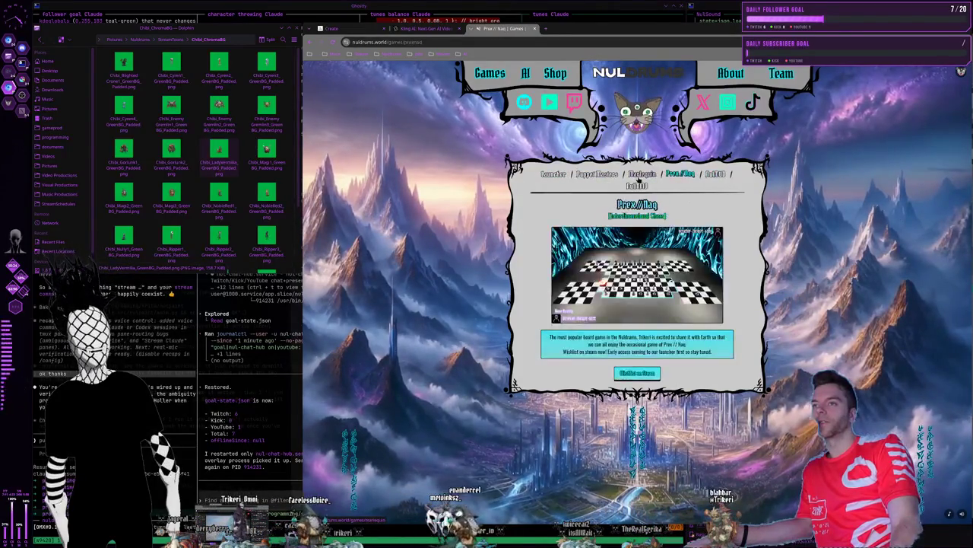
pyautogui.click(642, 173)
pyautogui.click(553, 73)
pyautogui.click(665, 199)
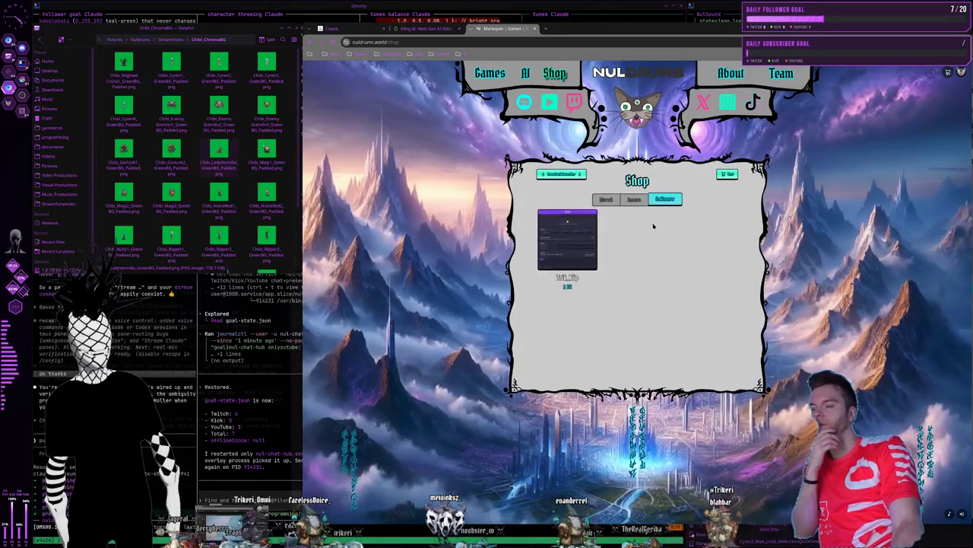
# Flip the Shop between its Games, Software and Merch categories, ending on Merch
pyautogui.click(632, 199)
pyautogui.click(665, 200)
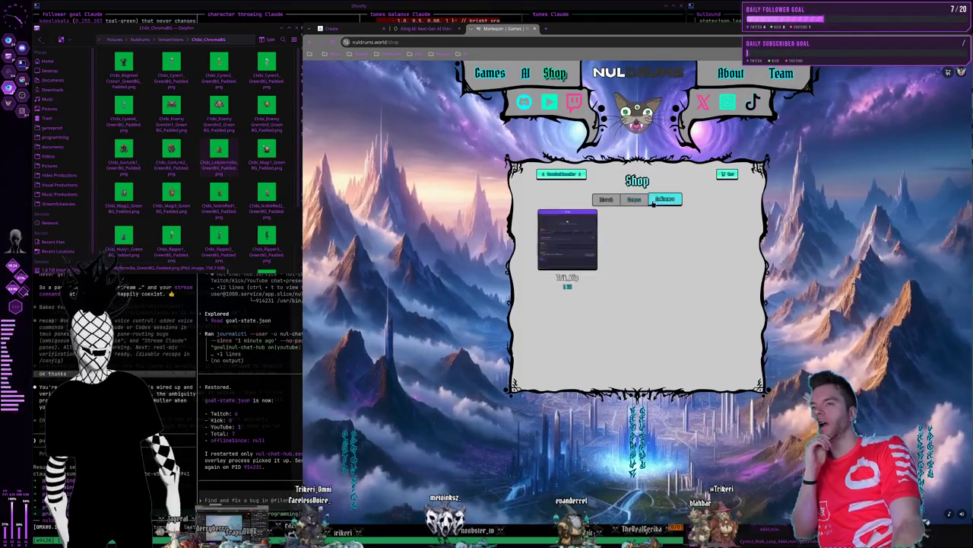
pyautogui.click(632, 199)
pyautogui.click(664, 199)
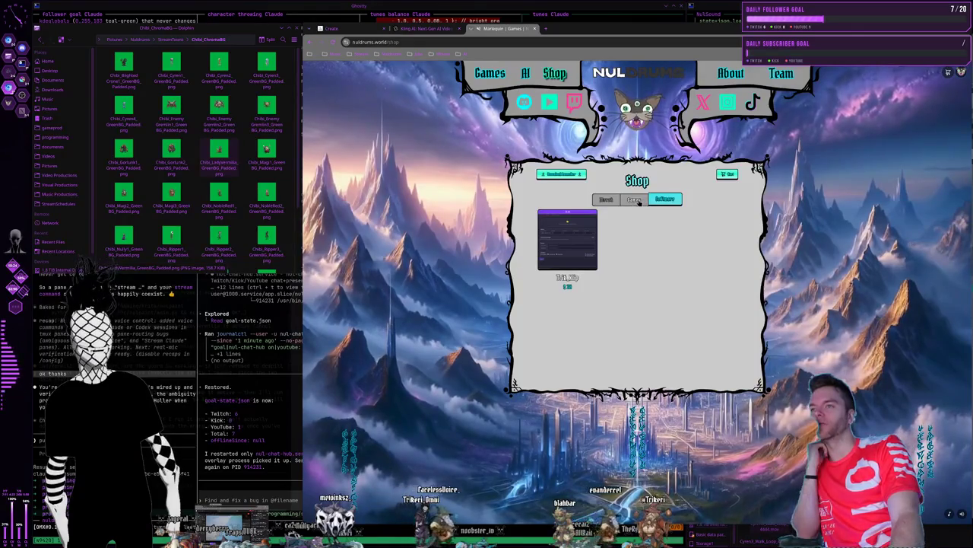
pyautogui.click(606, 199)
pyautogui.click(634, 199)
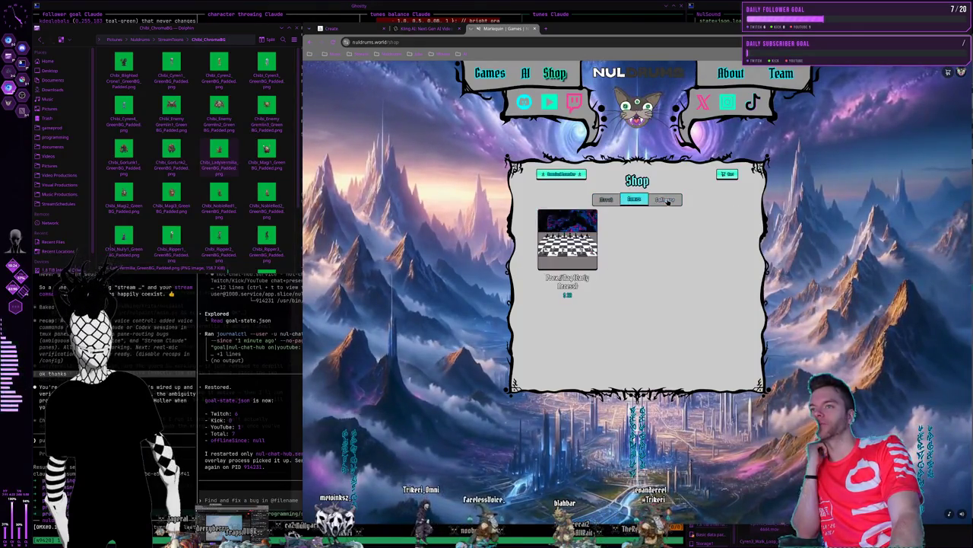
pyautogui.click(606, 200)
# Preview the red T-shirt in light blue, grey-blue, dark grey, purple and pink, then go back
pyautogui.click(663, 245)
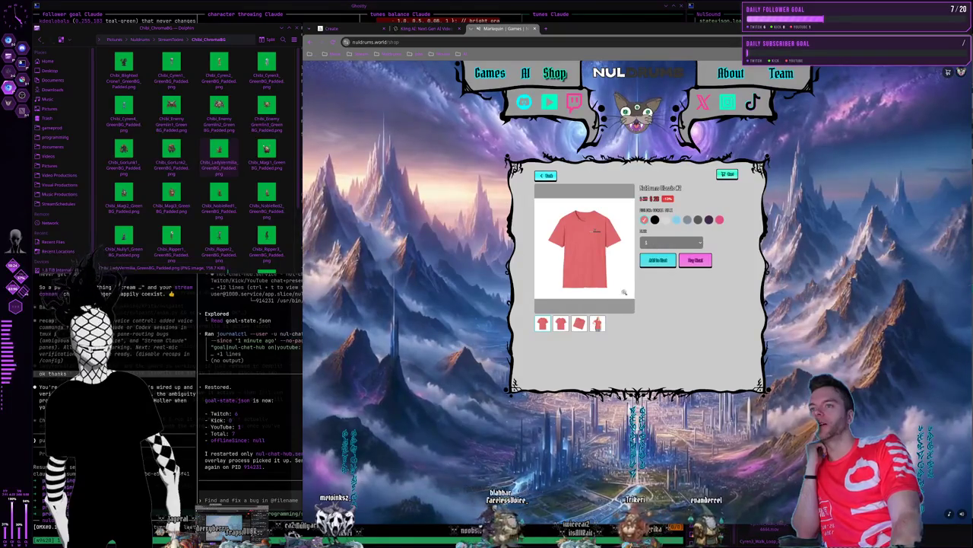
pyautogui.click(548, 176)
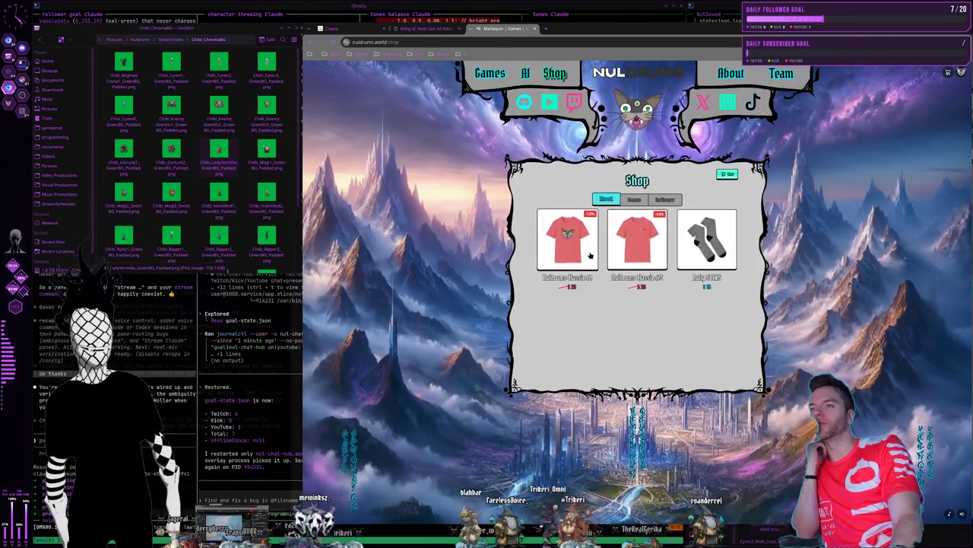
pyautogui.click(589, 251)
pyautogui.click(676, 220)
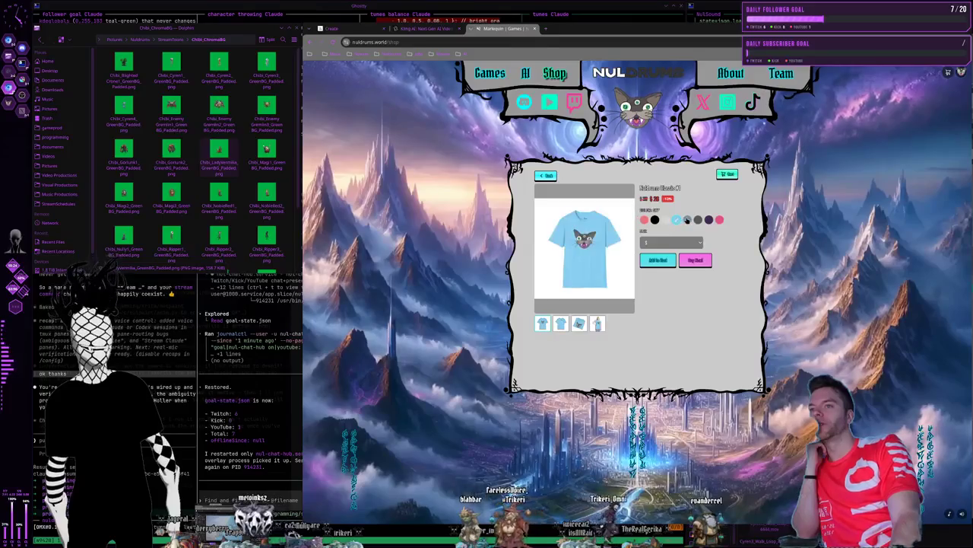
pyautogui.click(687, 220)
pyautogui.click(698, 219)
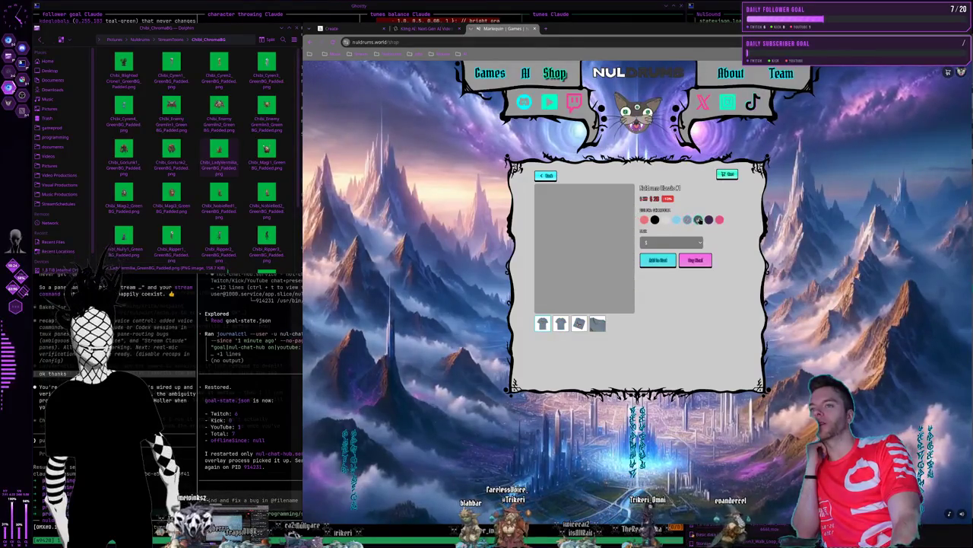
pyautogui.click(709, 220)
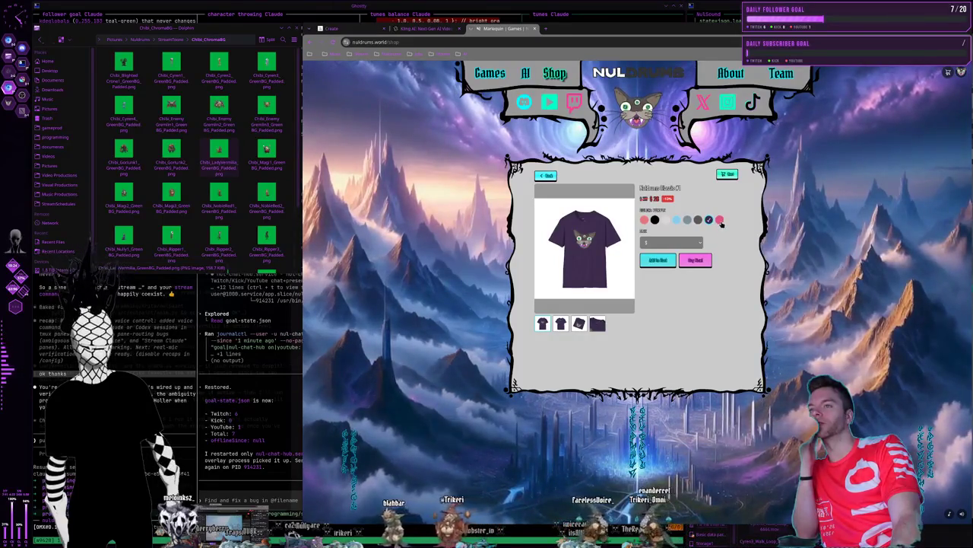
pyautogui.click(720, 219)
pyautogui.click(678, 219)
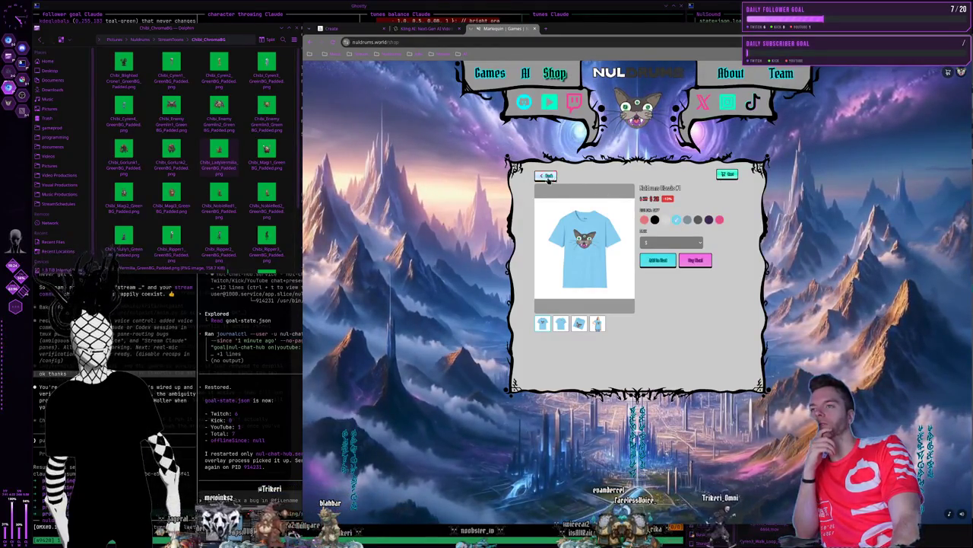
pyautogui.hotkey('alt', 'Left')
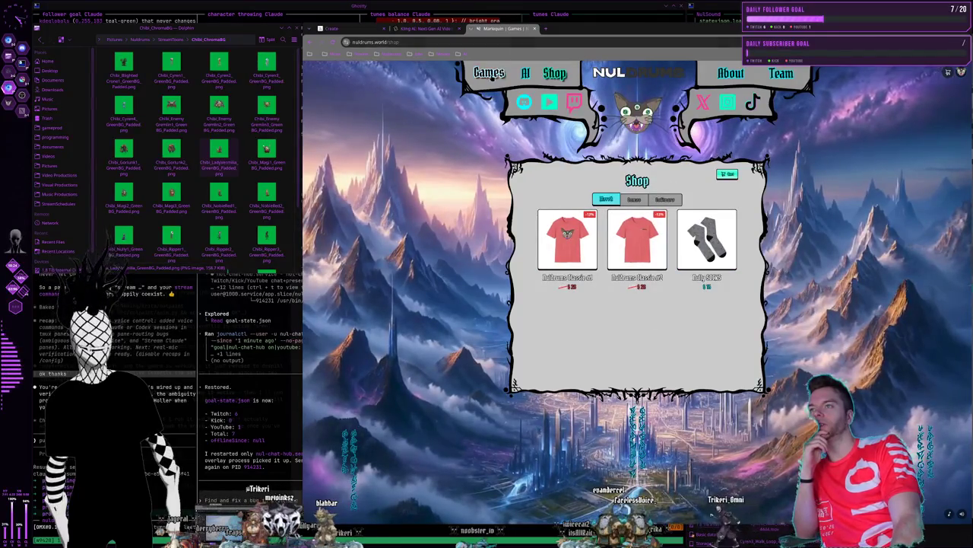
pyautogui.hotkey('alt', 'Left')
# Review the Kling AI green-screen robot video generations, then return to the Midjourney witch images
pyautogui.click(426, 29)
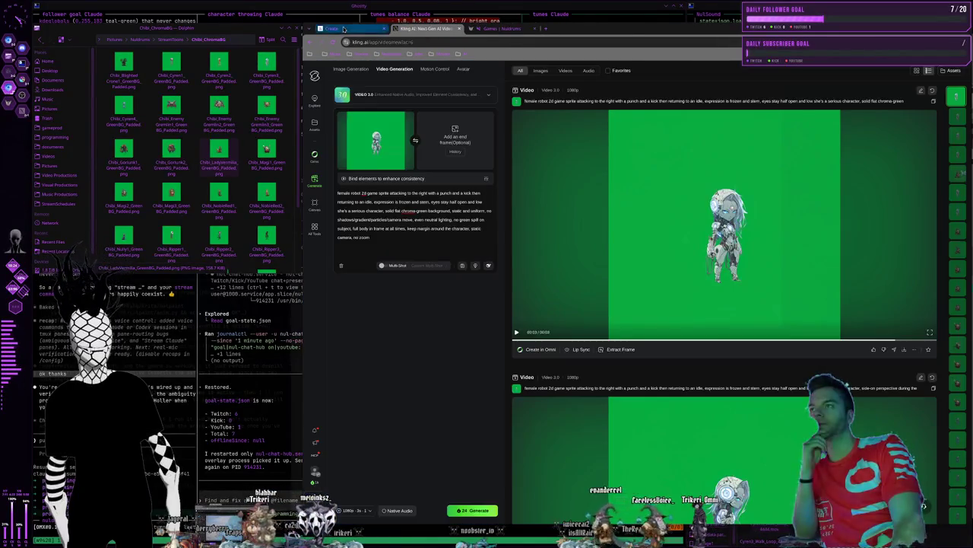
pyautogui.click(373, 28)
pyautogui.click(426, 28)
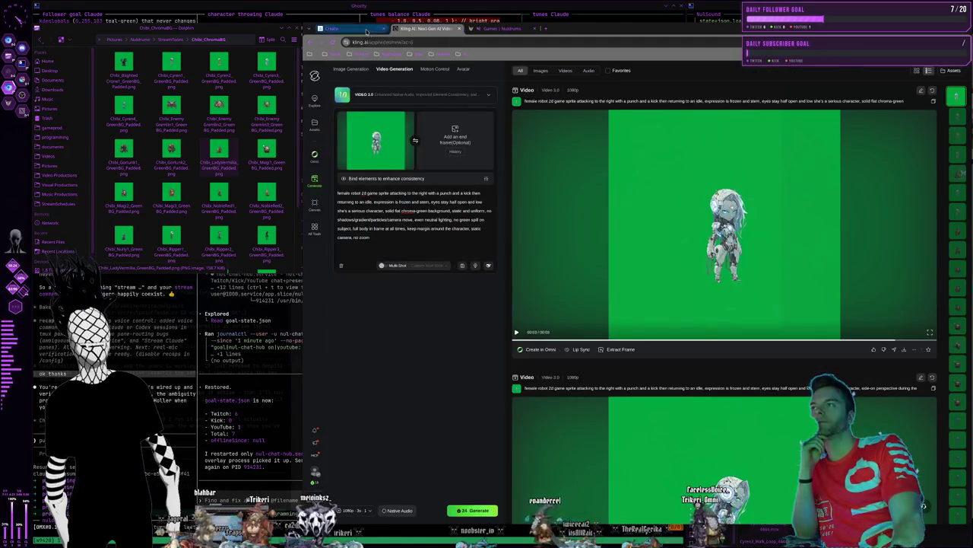
pyautogui.click(366, 29)
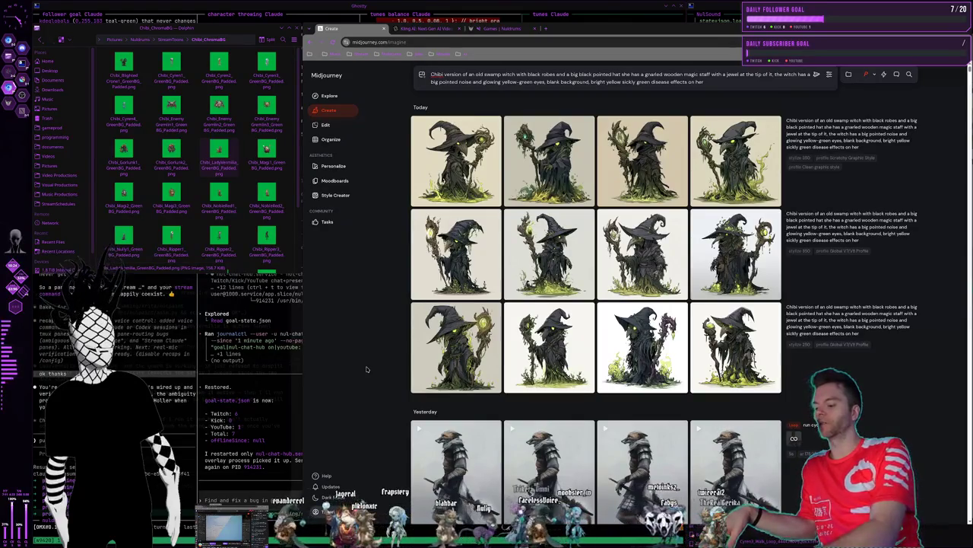
# Hide the browser to reveal the Ghostty terminal grid
pyautogui.press('super+q')
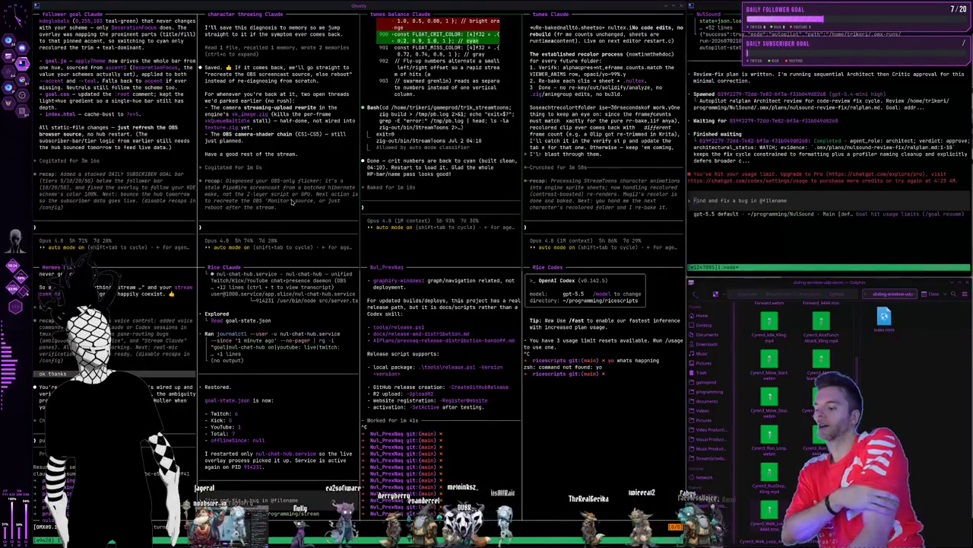
# Switch to the workspace with the Midjourney witch images and the Chibi PNG folder
pyautogui.press('super+2')
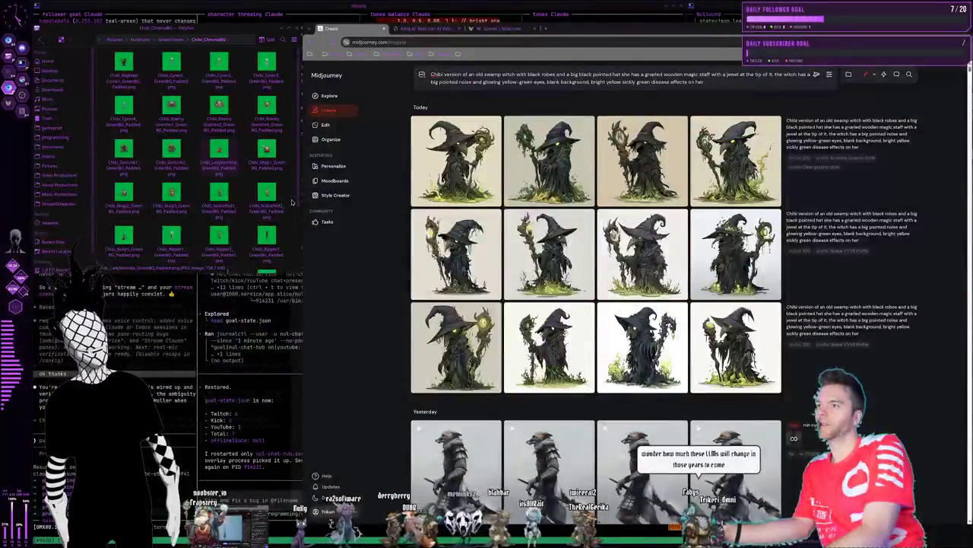
# Open the Nuldrums NulMMO game page, enlarge and close its artwork, then return to the terminals
pyautogui.hotkey('ctrl', 'Tab')
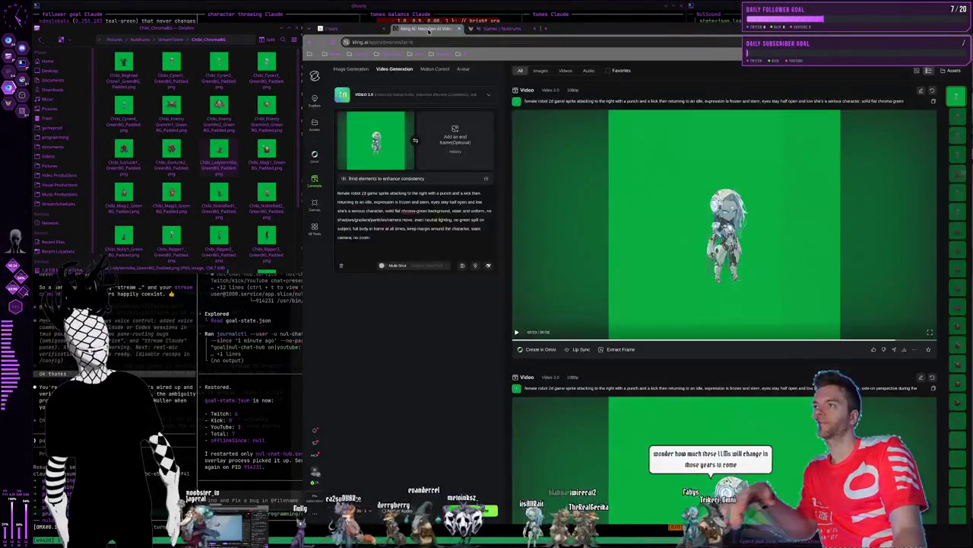
pyautogui.hotkey('ctrl', 'Tab')
pyautogui.click(638, 184)
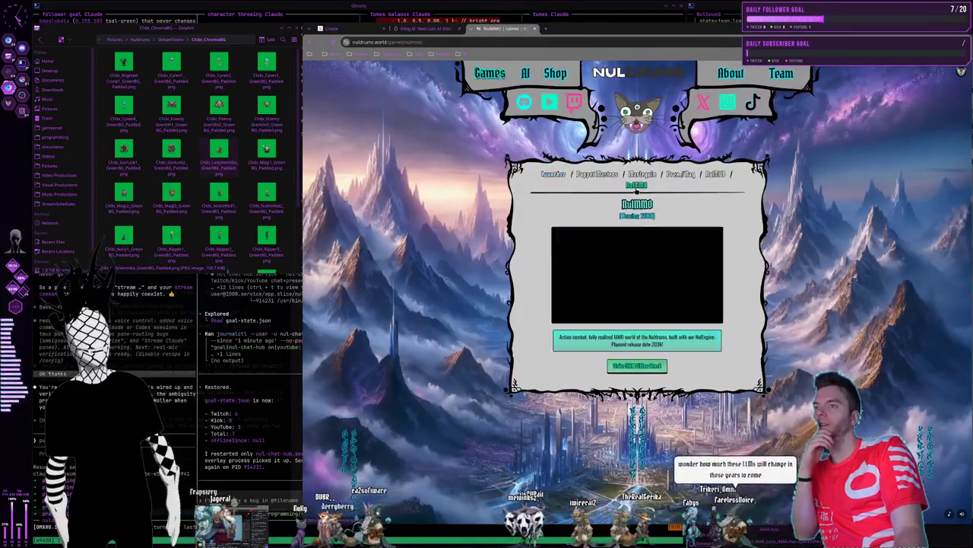
pyautogui.click(646, 308)
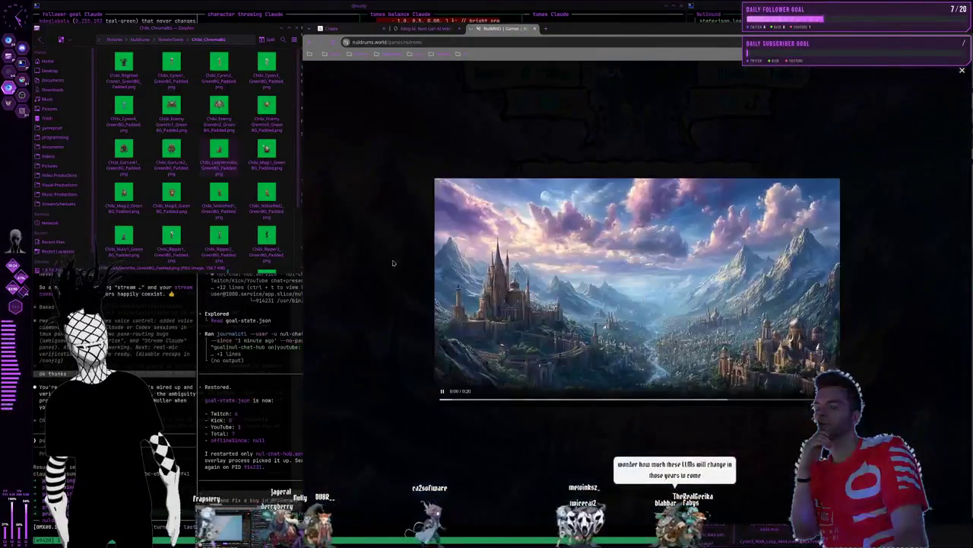
pyautogui.click(962, 72)
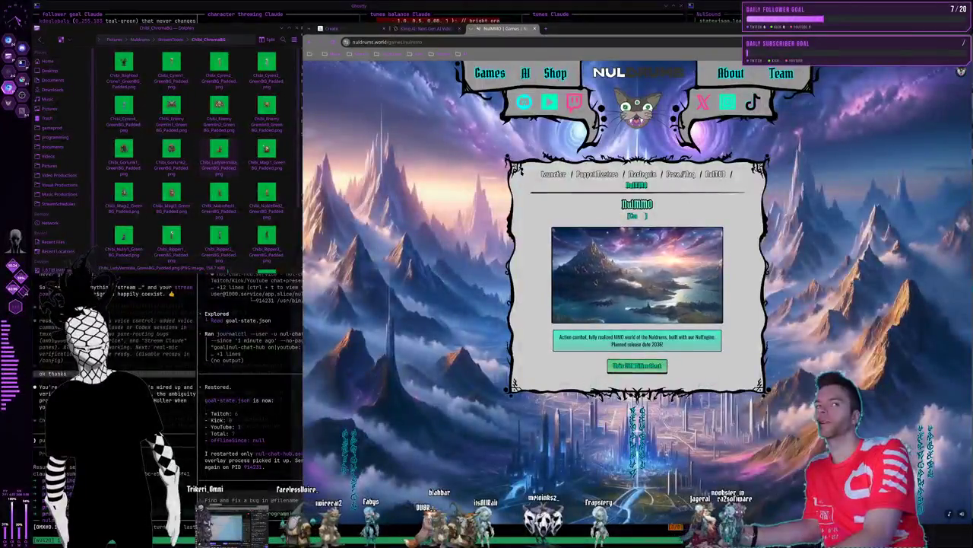
pyautogui.press('super+q')
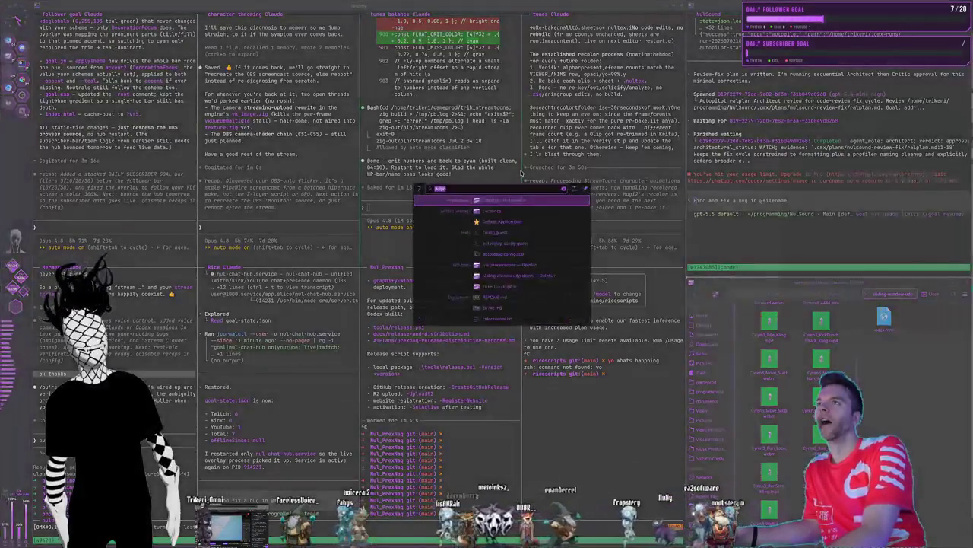
# Bring the browser back, check the Nuldrums Shop, Games and Kling pages, ending on Midjourney
pyautogui.hotkey('alt', 'Tab')
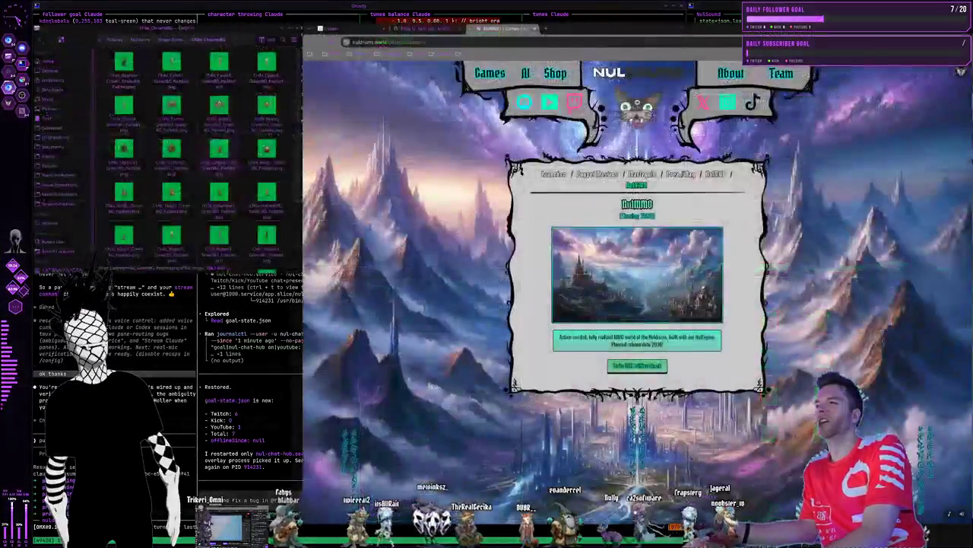
pyautogui.click(544, 76)
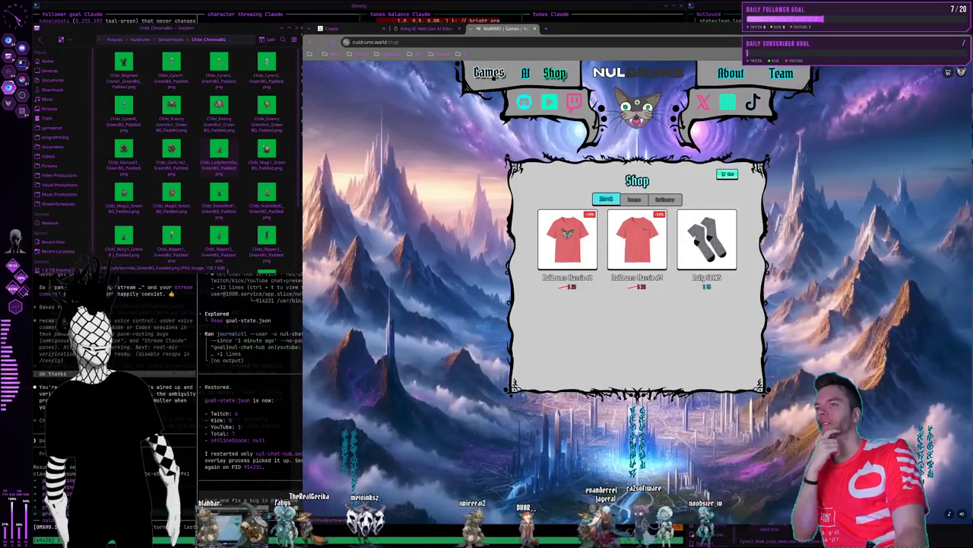
pyautogui.click(489, 73)
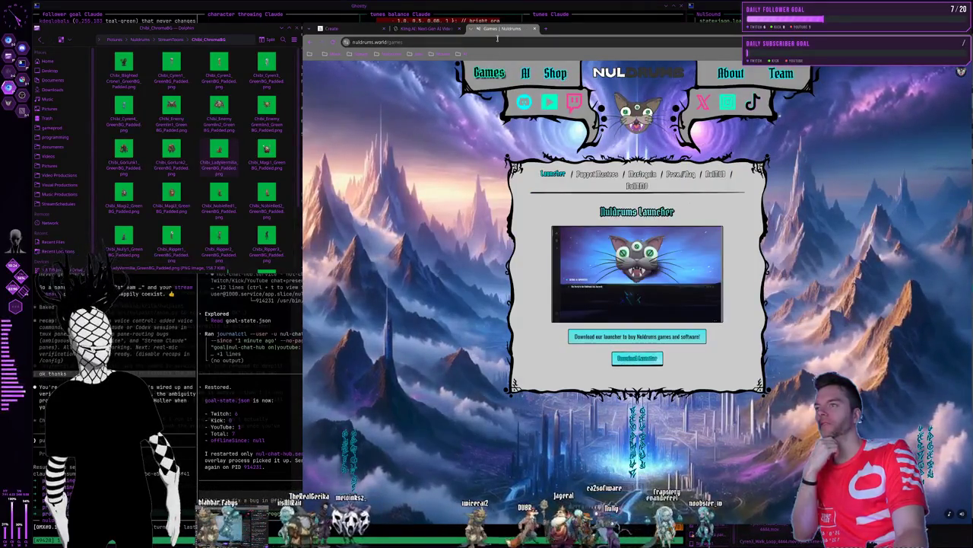
pyautogui.click(422, 28)
pyautogui.click(498, 28)
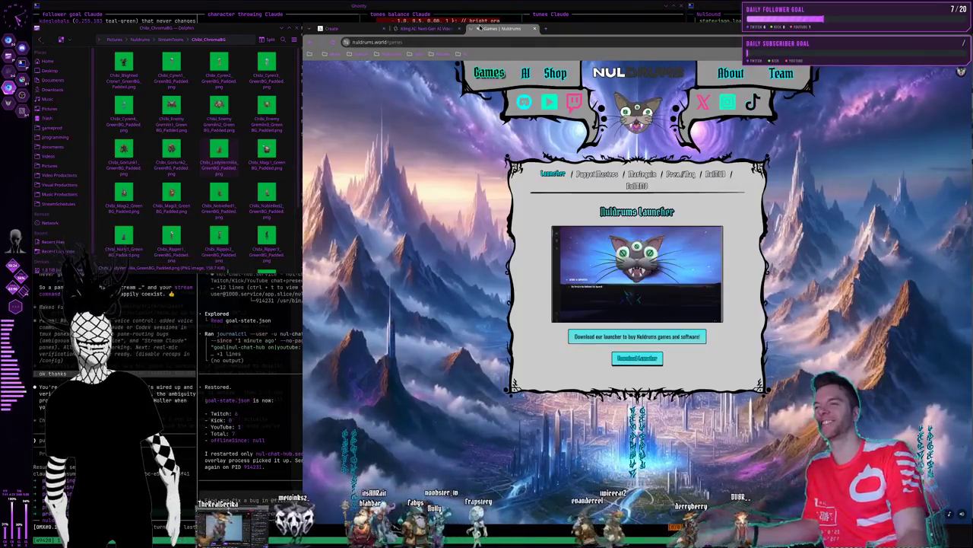
pyautogui.click(555, 73)
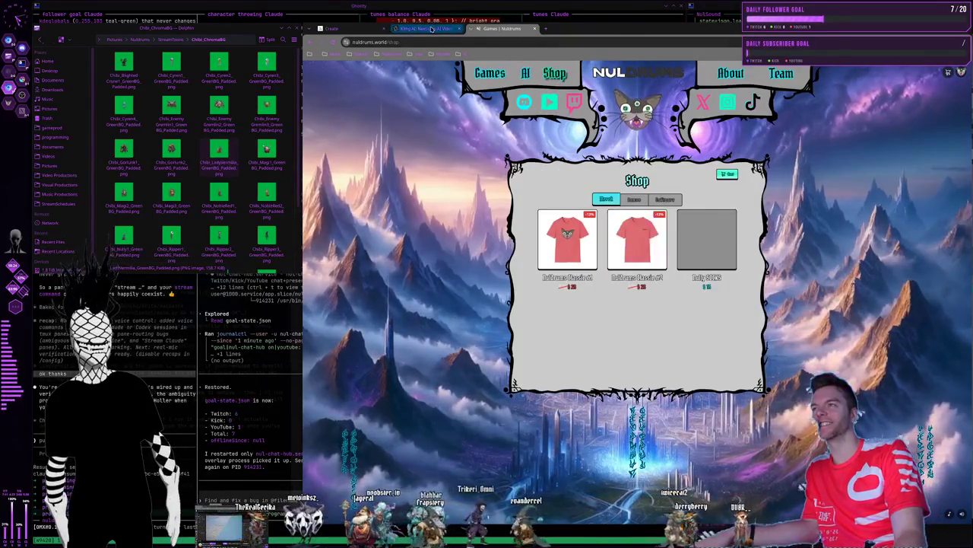
pyautogui.click(426, 28)
pyautogui.click(330, 28)
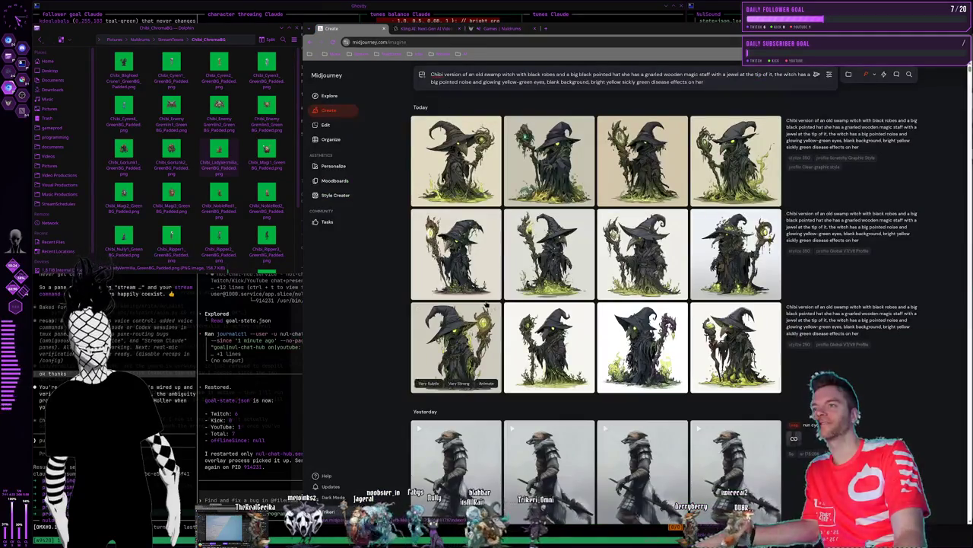
pyautogui.moveTo(642, 348)
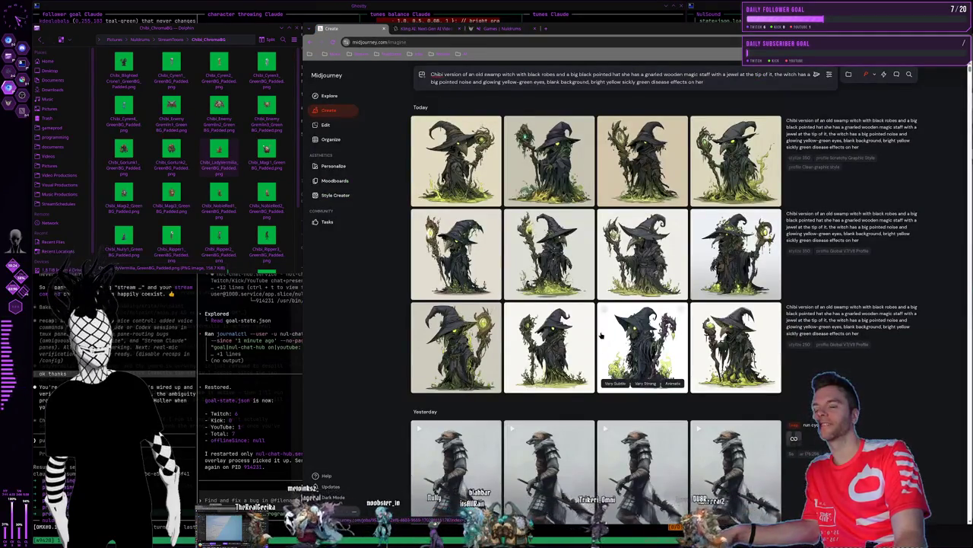
# Cycle workspaces to the one with Krita's Lady Vermilia canvas beside the Krita agent terminal
pyautogui.press('super+2')
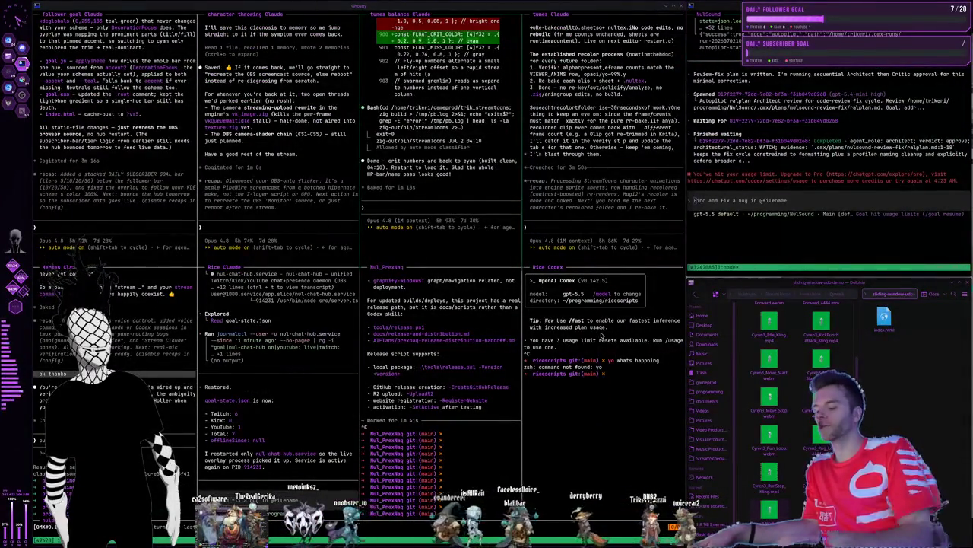
pyautogui.press('super+1')
pyautogui.press('super+3')
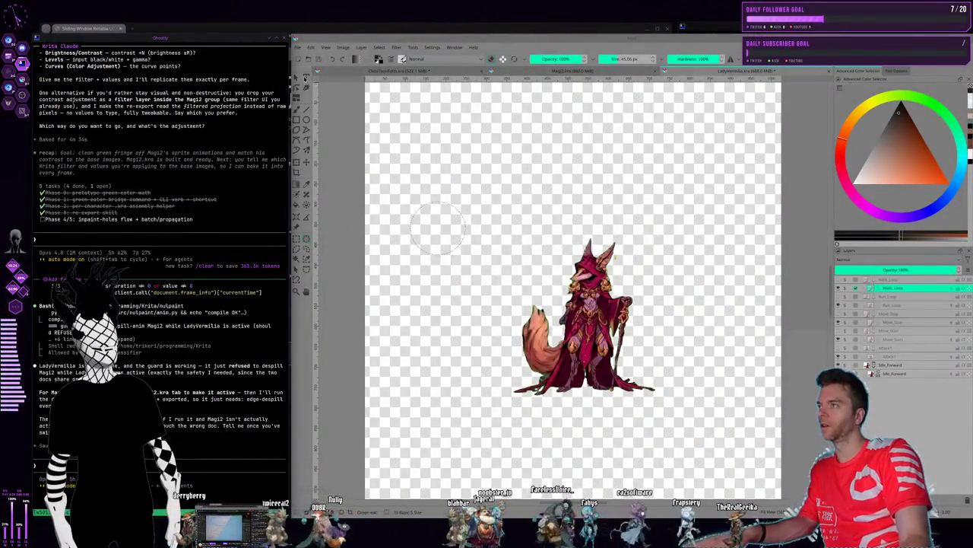
# Close the LadyVermilia.kra document and switch to the Magi2.kra wizard animation
pyautogui.click(350, 116)
pyautogui.click(372, 135)
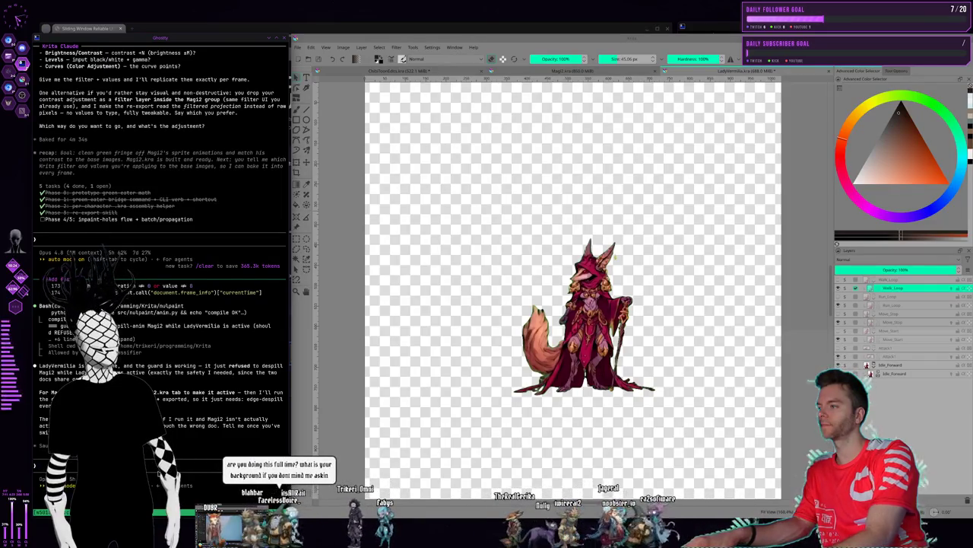
pyautogui.click(338, 73)
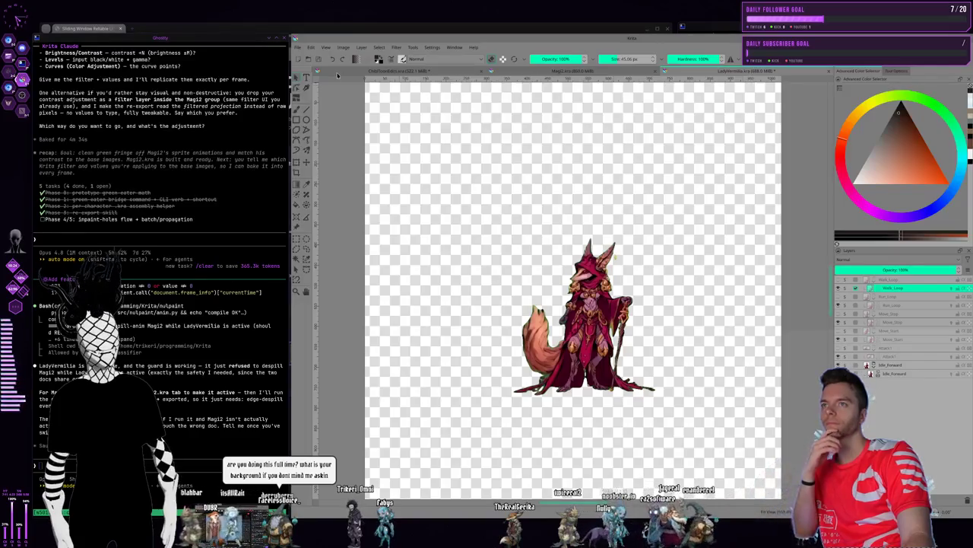
pyautogui.click(297, 47)
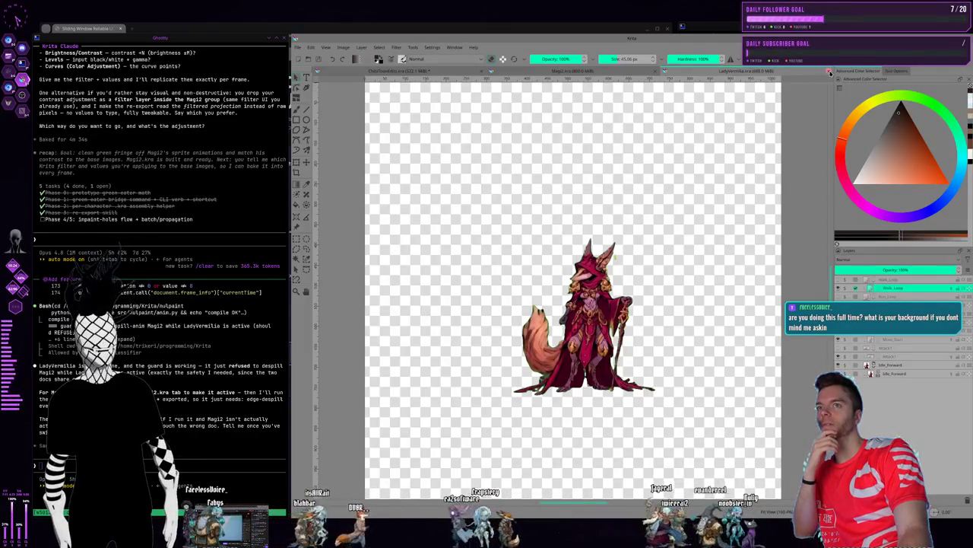
pyautogui.click(829, 72)
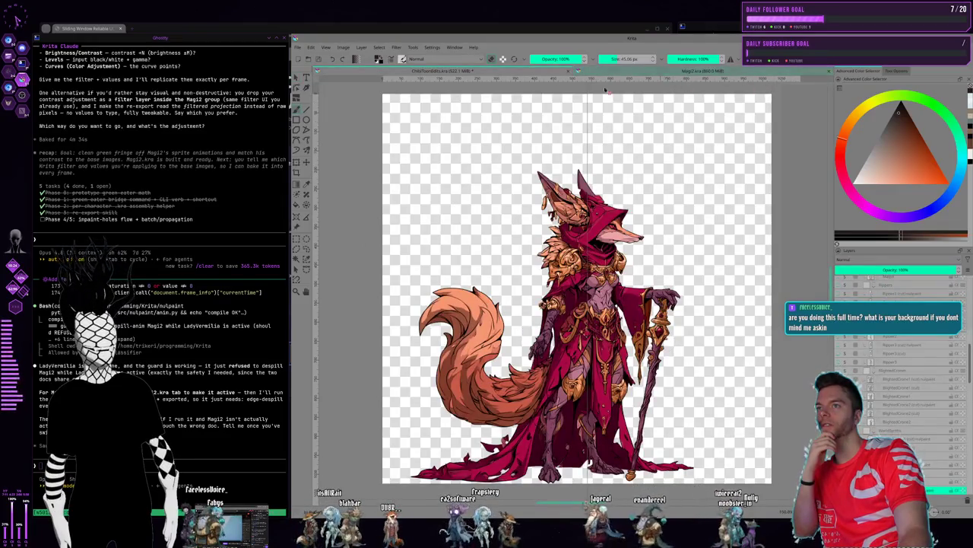
pyautogui.click(600, 73)
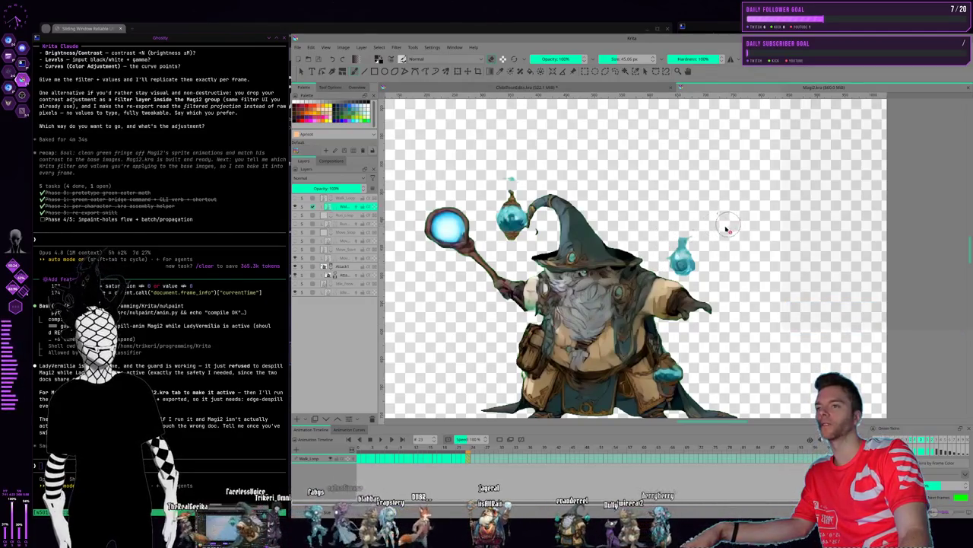
# Zoom and pan around the Magi2 wizard sprite, then switch to the ChibiToonEdits.kra fox document
pyautogui.scroll(-2, 716, 234)
pyautogui.scroll(-1, 715, 235)
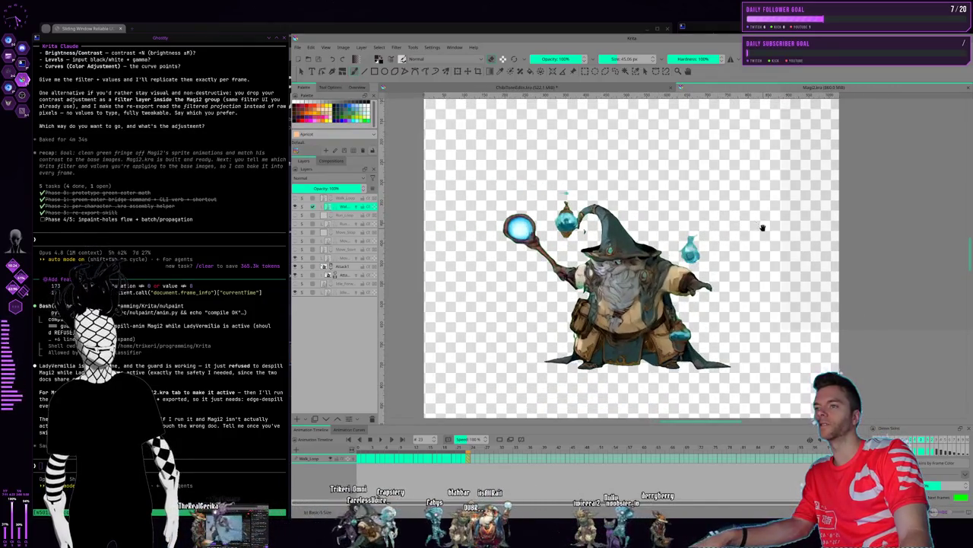
pyautogui.moveTo(763, 227); pyautogui.dragTo(724, 203)
pyautogui.scroll(1, 670, 221)
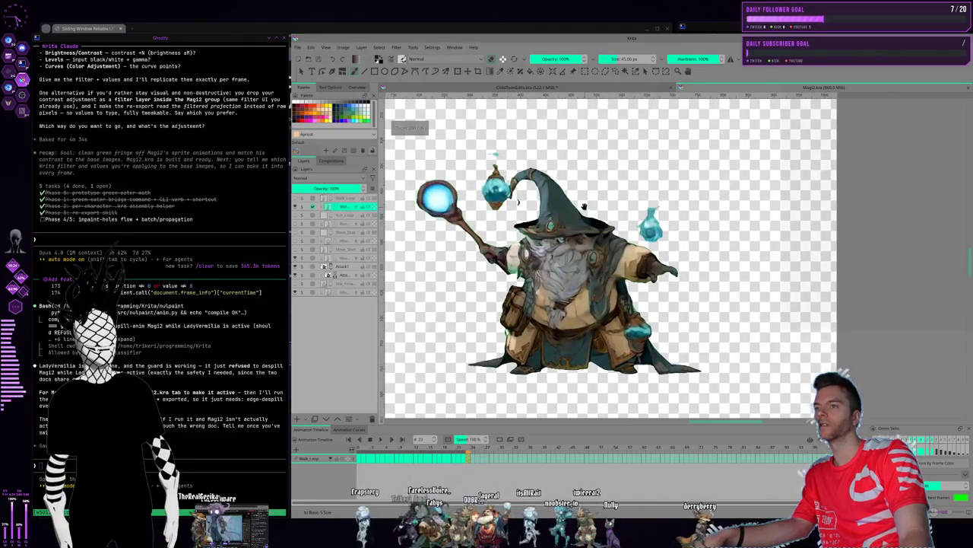
pyautogui.scroll(1, 584, 206)
pyautogui.scroll(1, 646, 186)
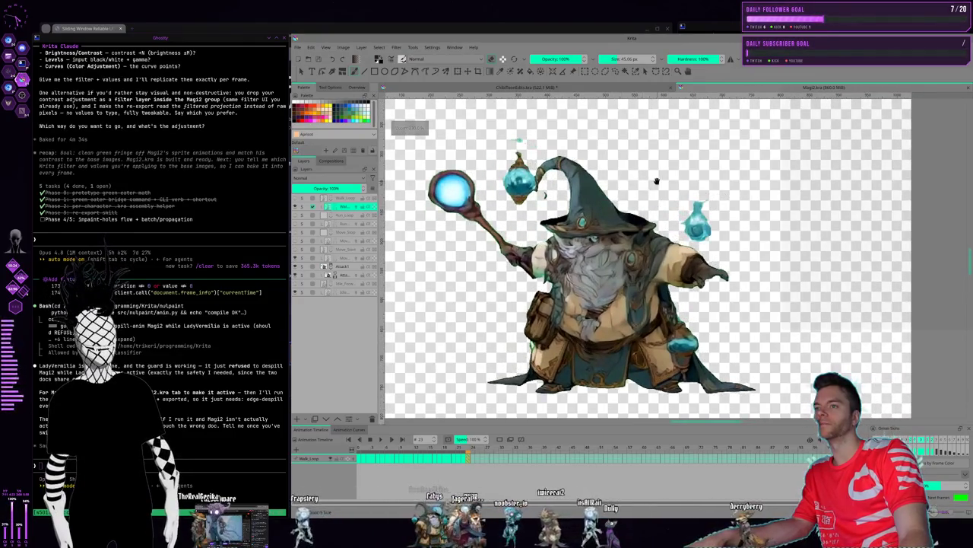
pyautogui.moveTo(656, 181); pyautogui.dragTo(651, 186)
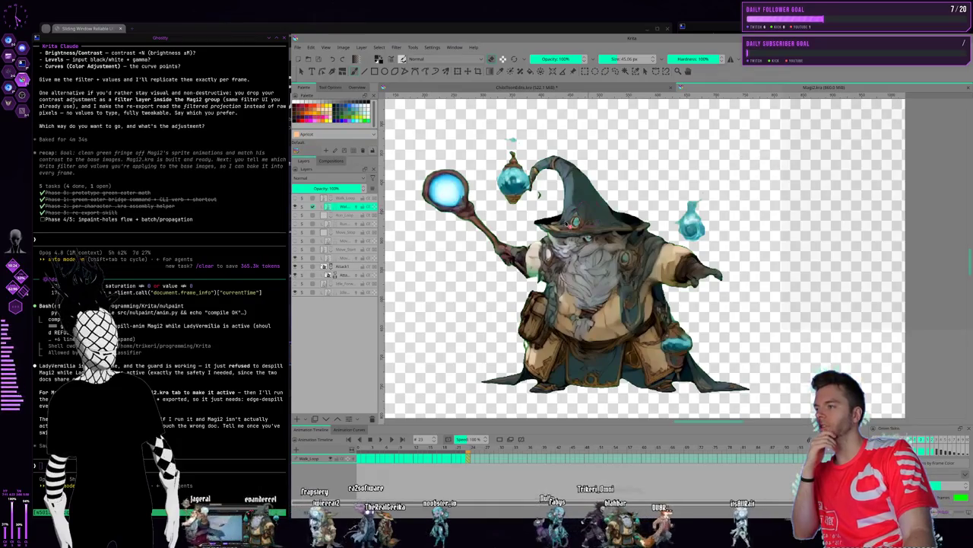
pyautogui.scroll(-1, 595, 227)
pyautogui.scroll(1, 595, 226)
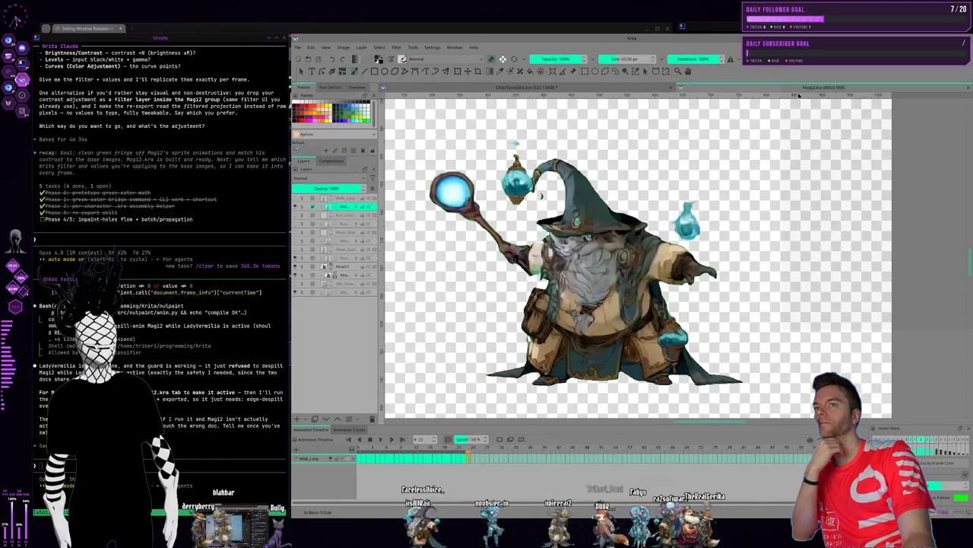
pyautogui.click(537, 88)
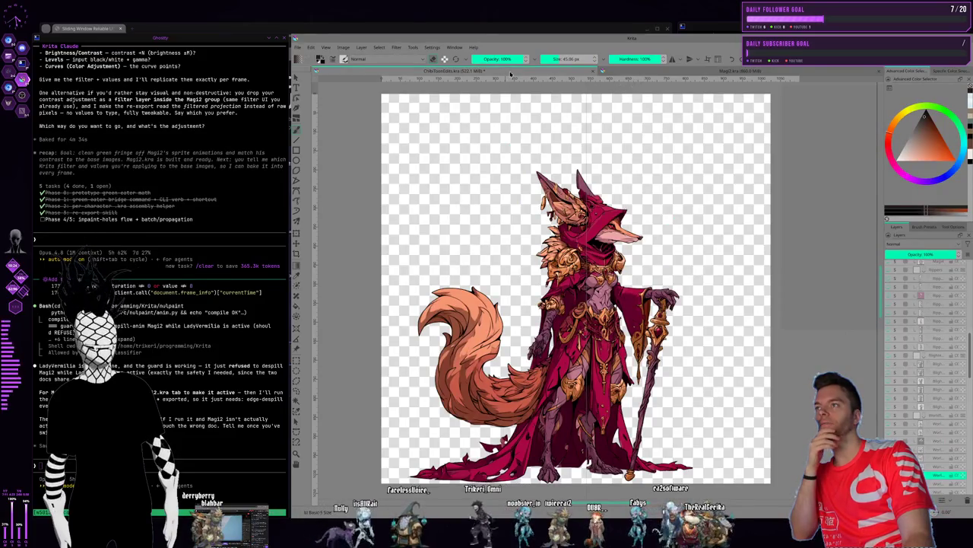
# Save ChibiToonEdits.kra and widen the Layers docker so full layer names show
pyautogui.click(298, 47)
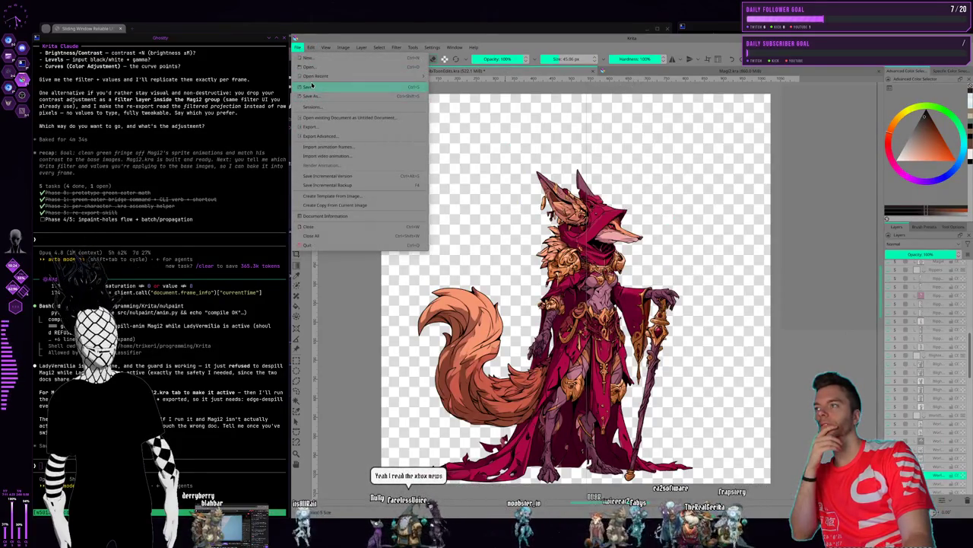
pyautogui.click(306, 88)
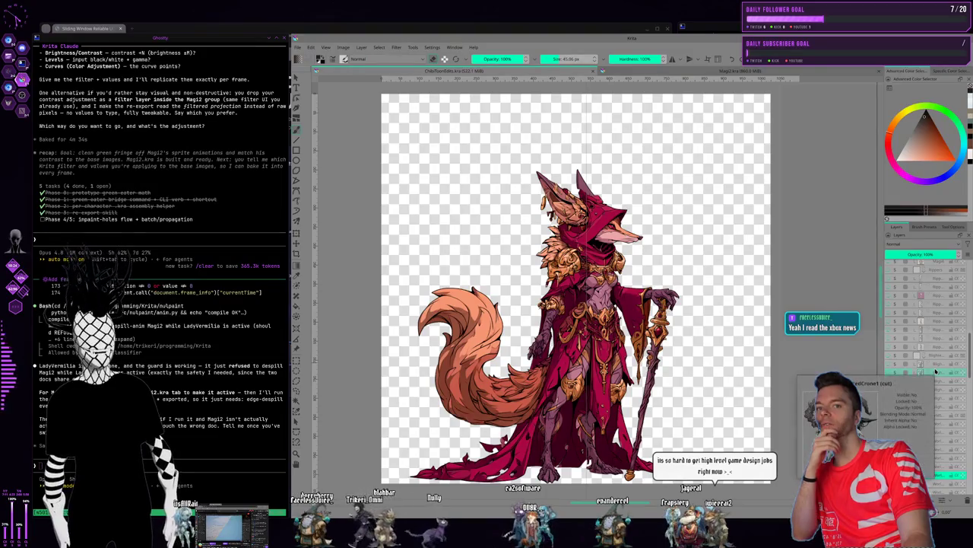
pyautogui.moveTo(928, 365)
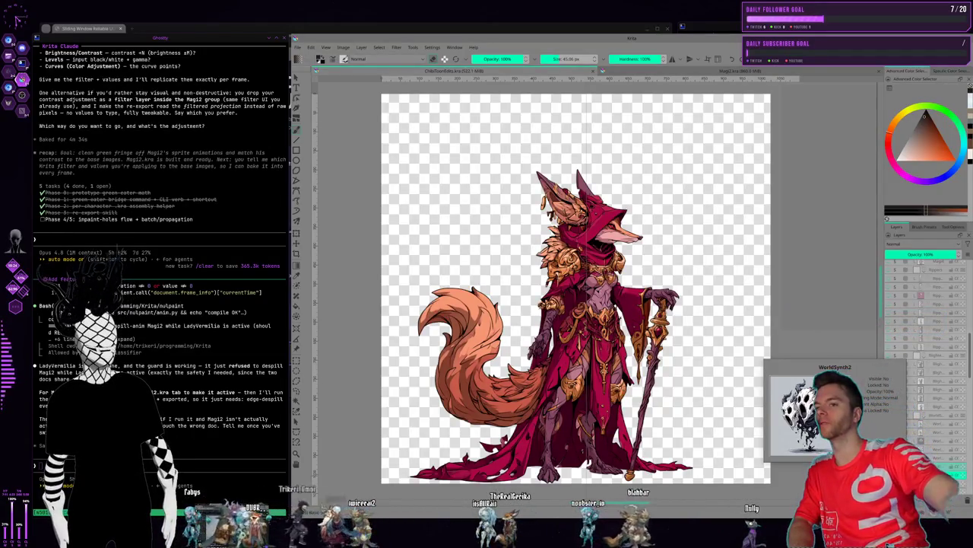
pyautogui.click(955, 471)
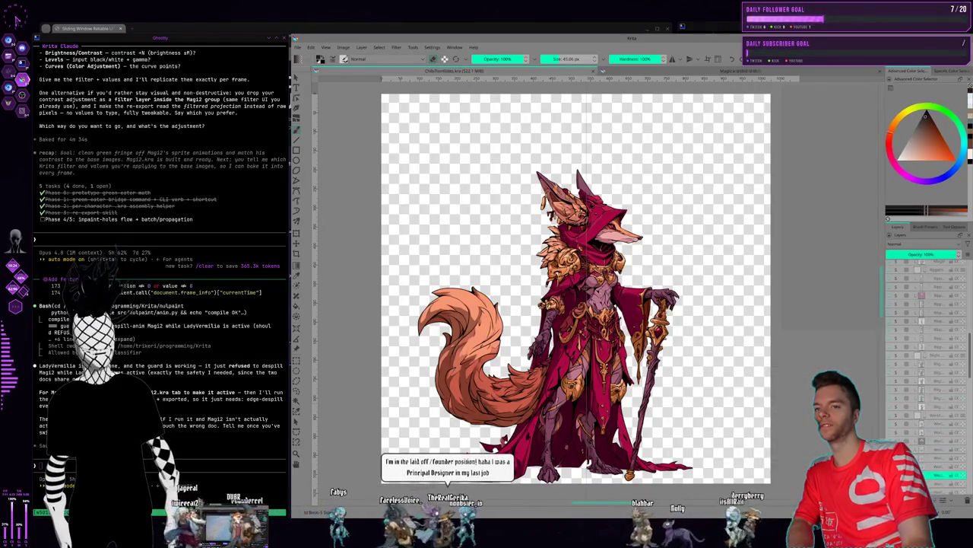
pyautogui.moveTo(885, 342); pyautogui.dragTo(820, 343)
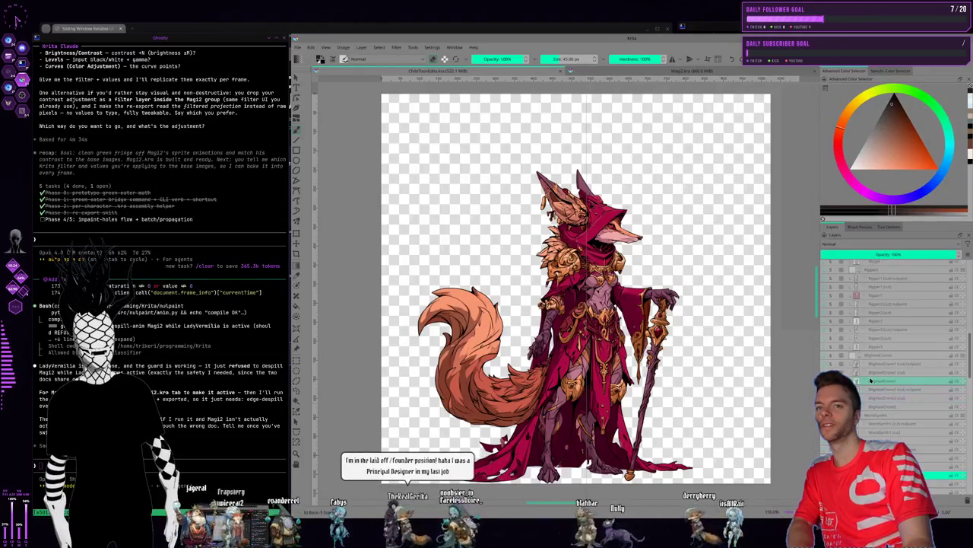
pyautogui.moveTo(870, 379)
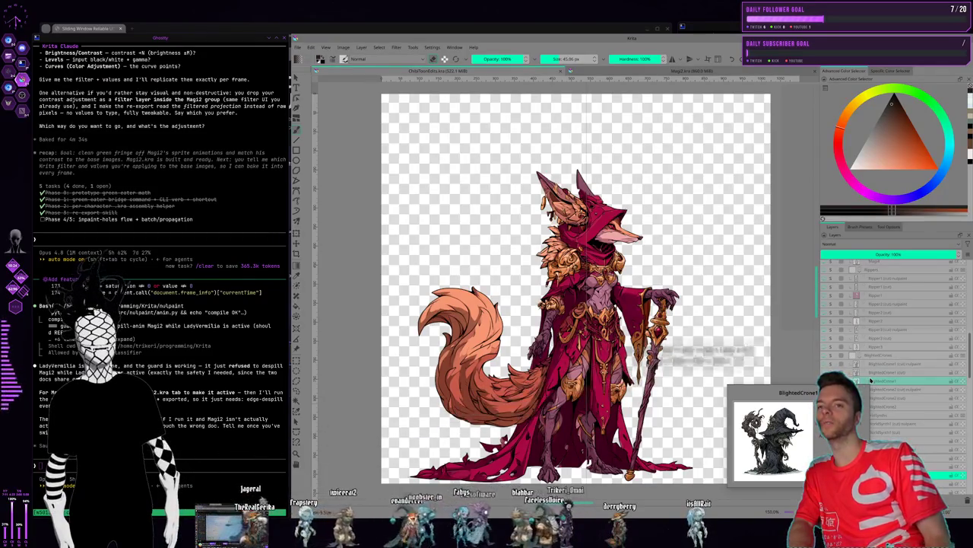
# Inspect the WorldSynth1 and WorldSynth3 (cut) layers, then move to the Midjourney workspace
pyautogui.scroll(-2, 890, 357)
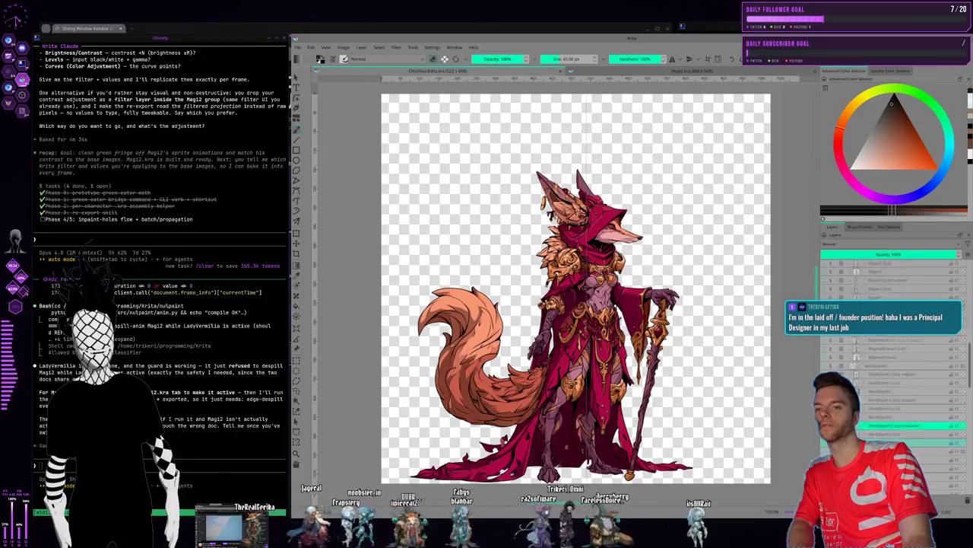
pyautogui.scroll(-2, 890, 357)
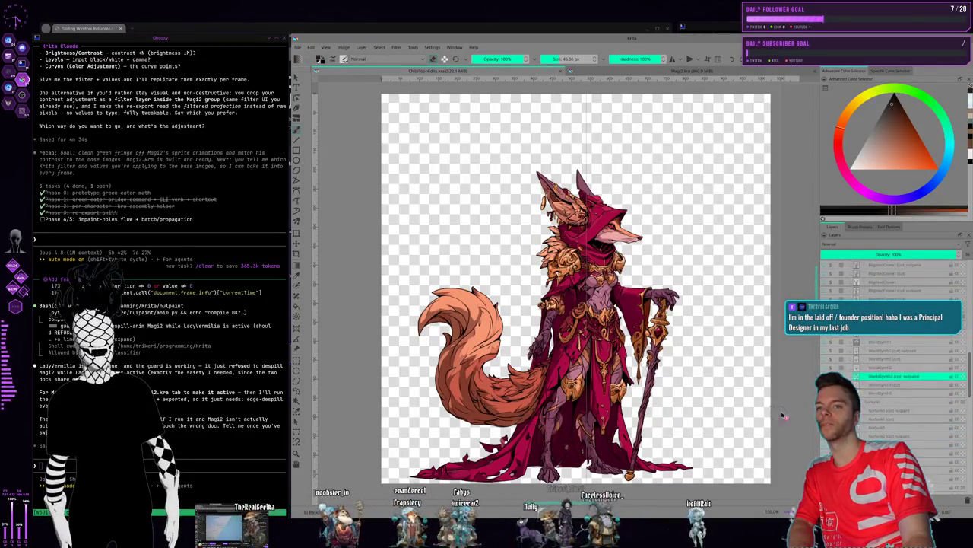
pyautogui.scroll(-1, 890, 358)
pyautogui.scroll(1, 890, 357)
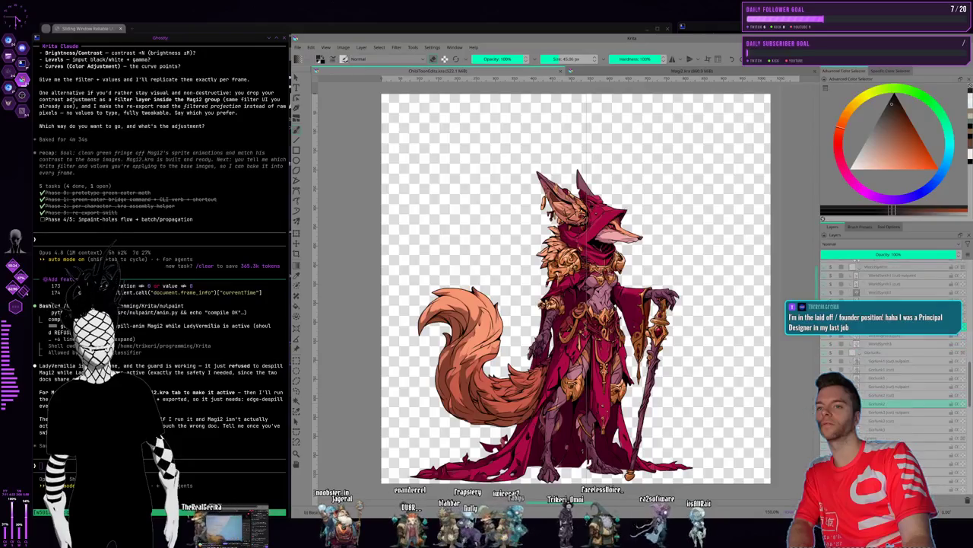
pyautogui.scroll(1, 890, 357)
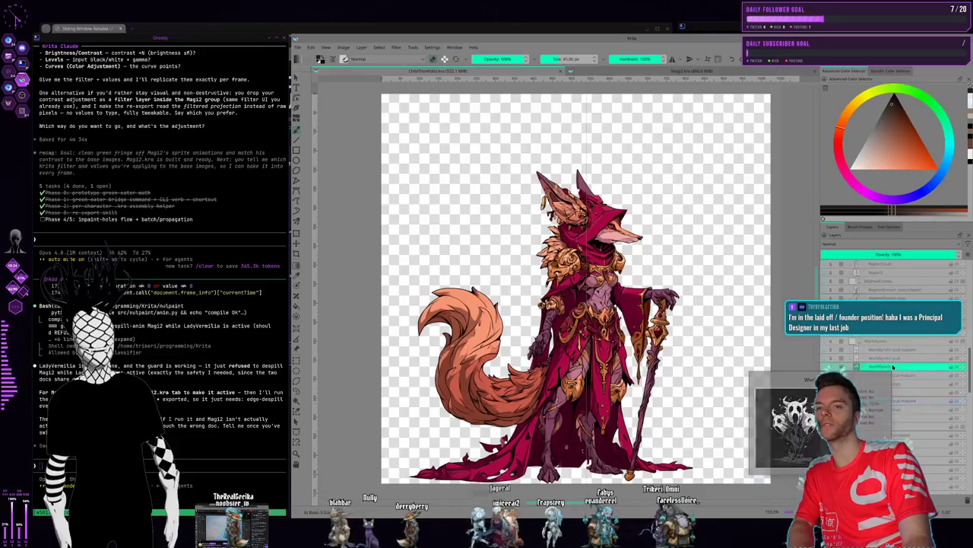
pyautogui.click(891, 367)
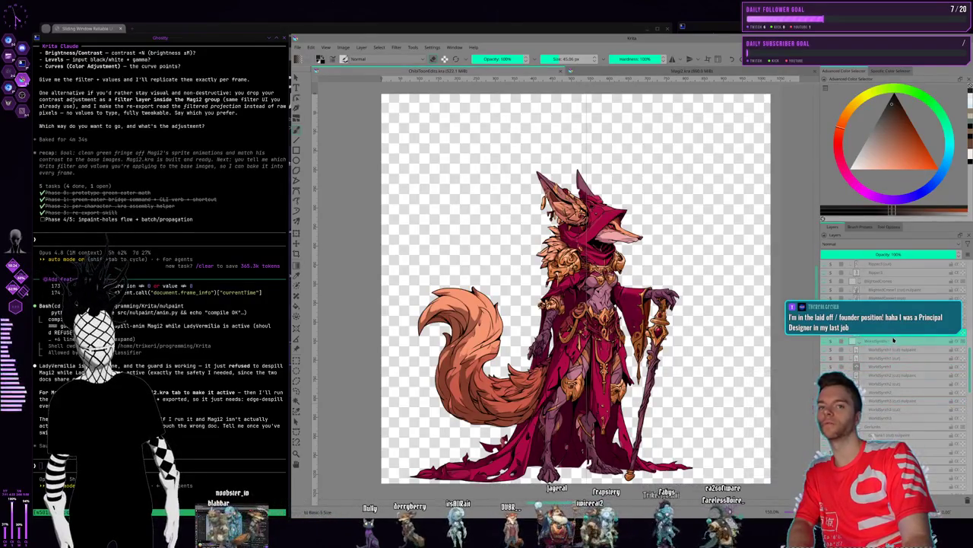
pyautogui.click(887, 375)
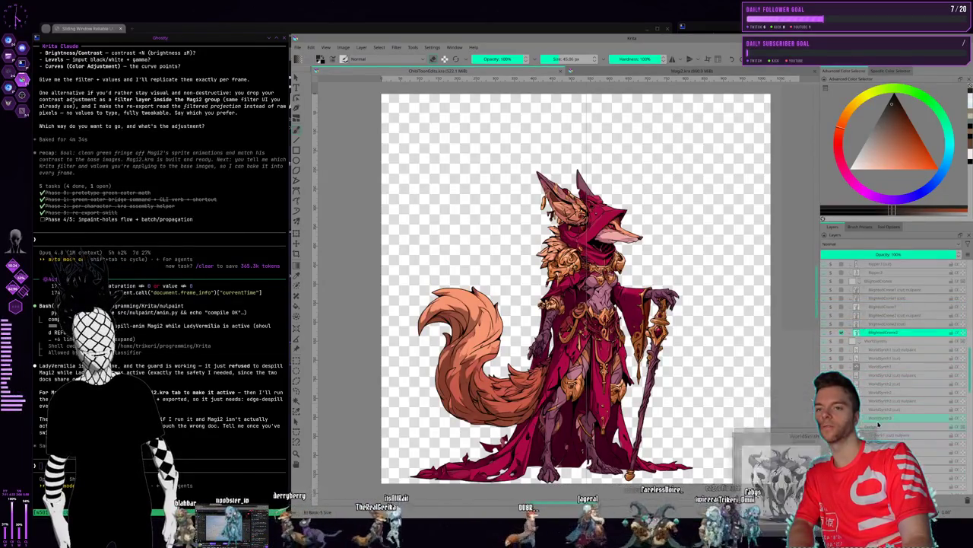
pyautogui.click(890, 418)
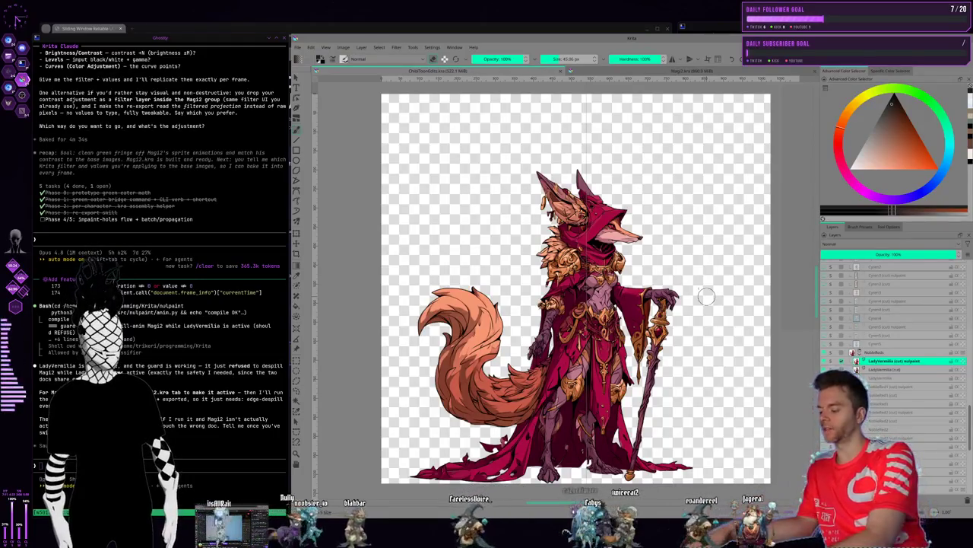
pyautogui.press('super+1')
pyautogui.press('super+2')
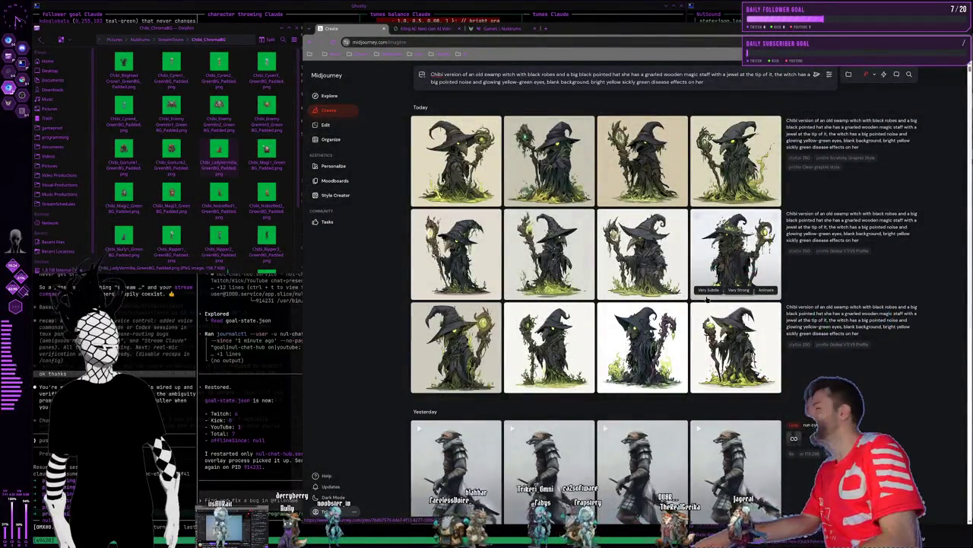
# Send 'keep going the limits reset' to the Codex pane in the terminal grid
pyautogui.press('super+1')
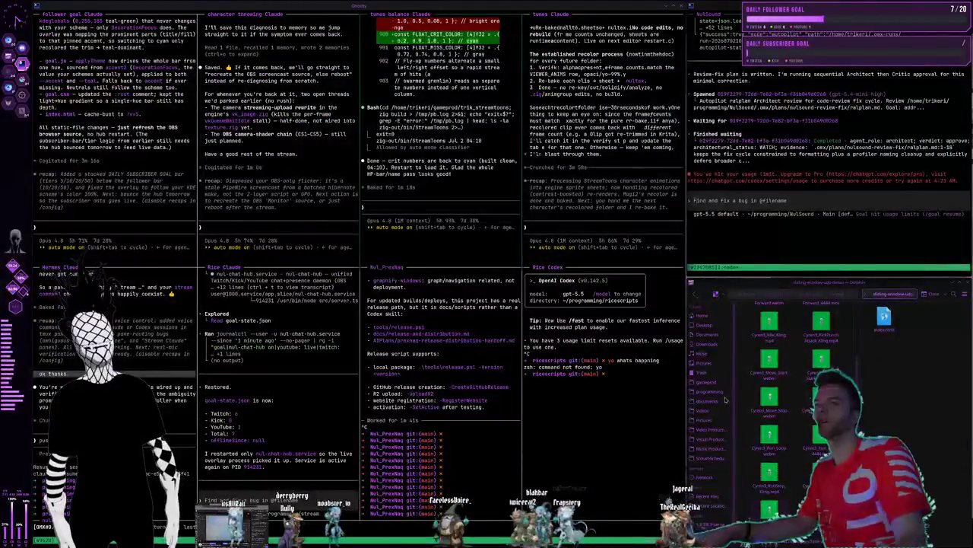
pyautogui.click(779, 201)
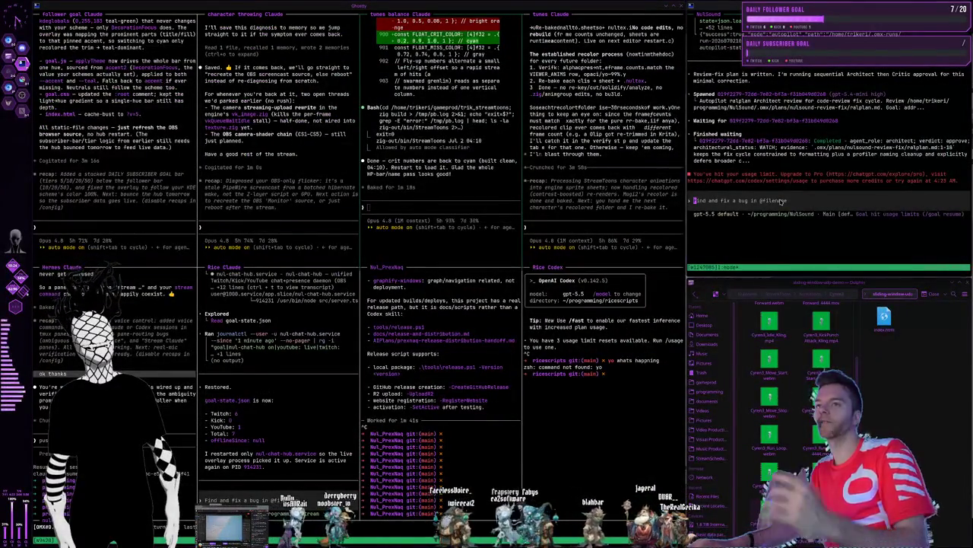
pyautogui.write('k')
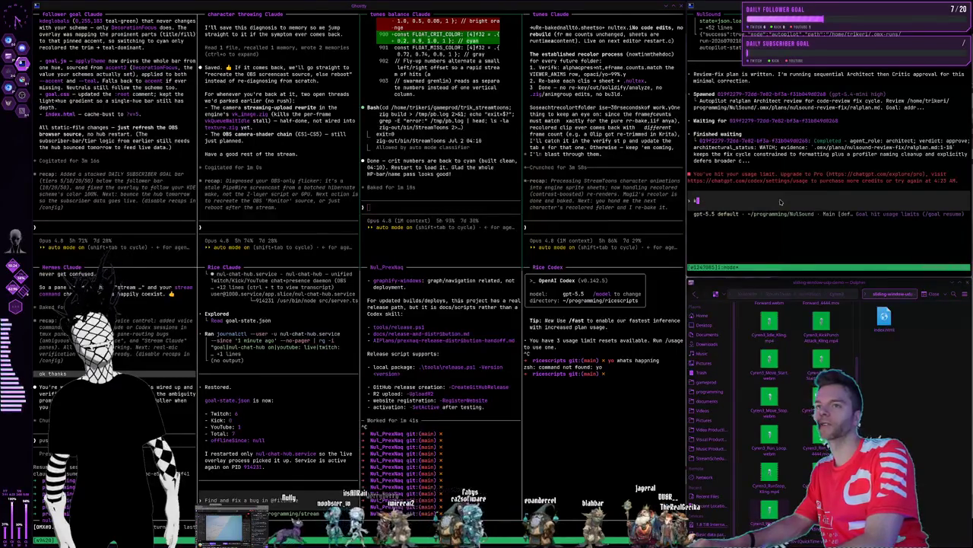
pyautogui.write('eep going the limi')
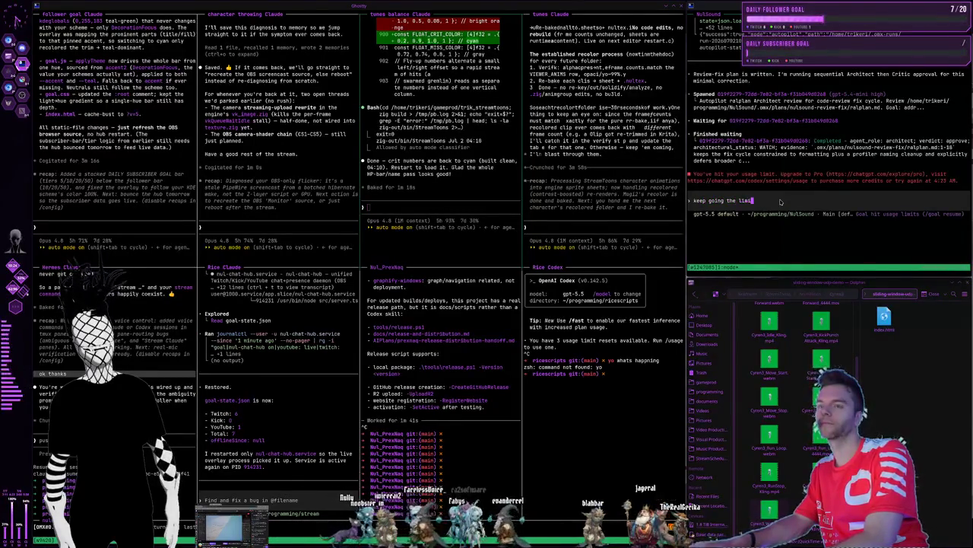
pyautogui.write('ts reset')
pyautogui.press('Return')
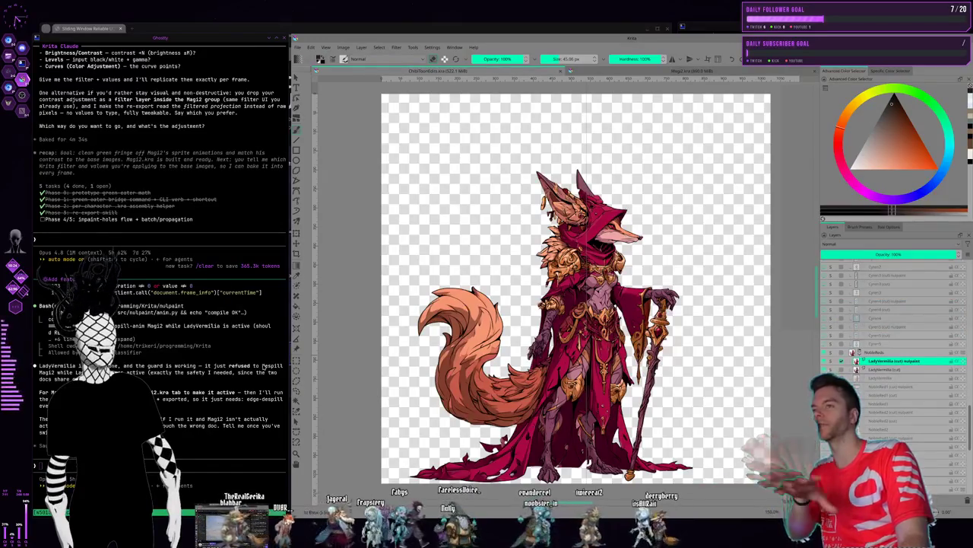
# In Magi2.kra, rewind the animation to frame 0 and select the Attack and orb-pose layers
pyautogui.click(692, 70)
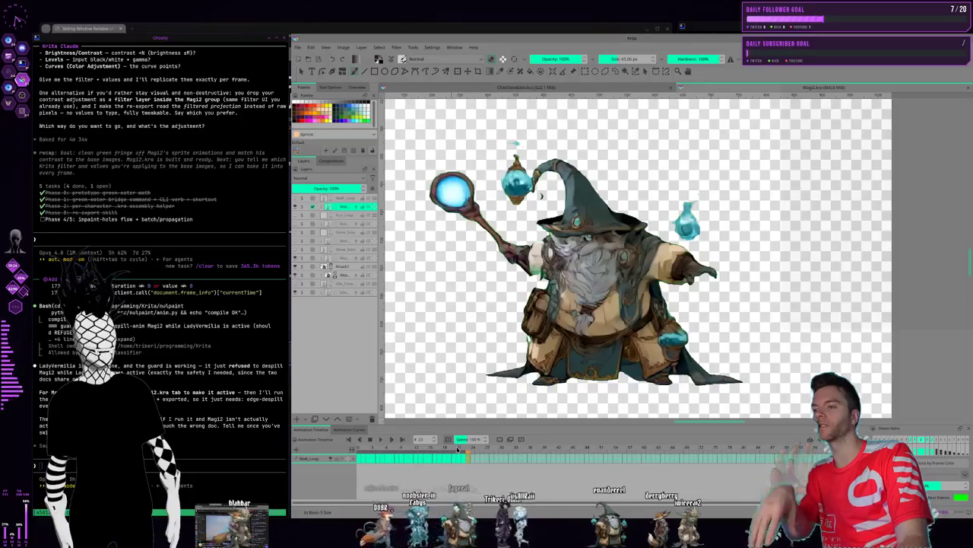
pyautogui.moveTo(435, 449)
pyautogui.mouseDown()
pyautogui.moveTo(354, 460)
pyautogui.moveTo(395, 452)
pyautogui.mouseUp()
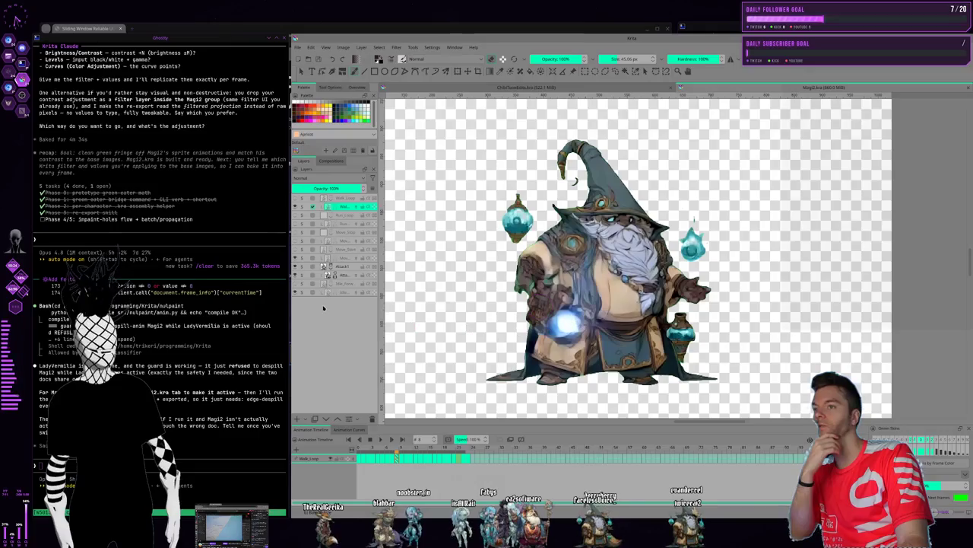
pyautogui.click(341, 277)
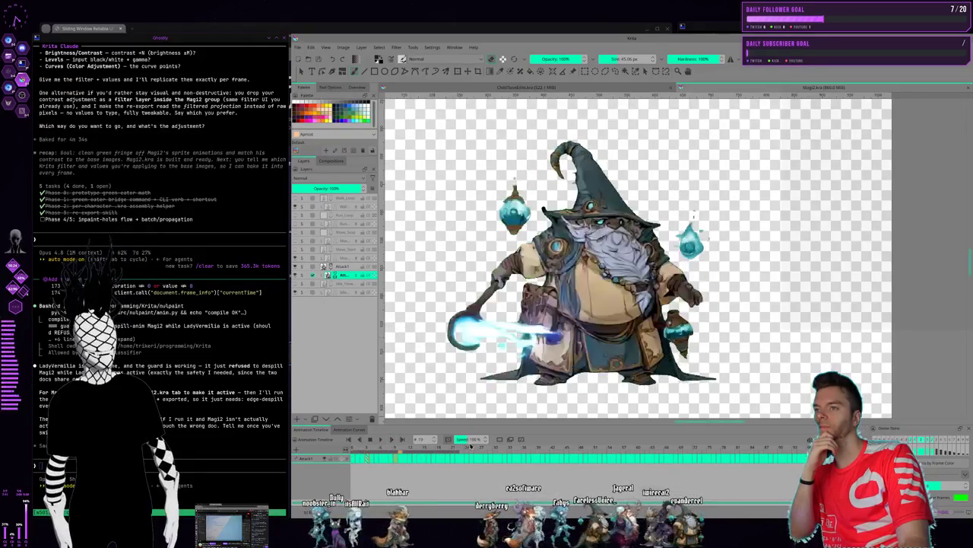
pyautogui.click(314, 216)
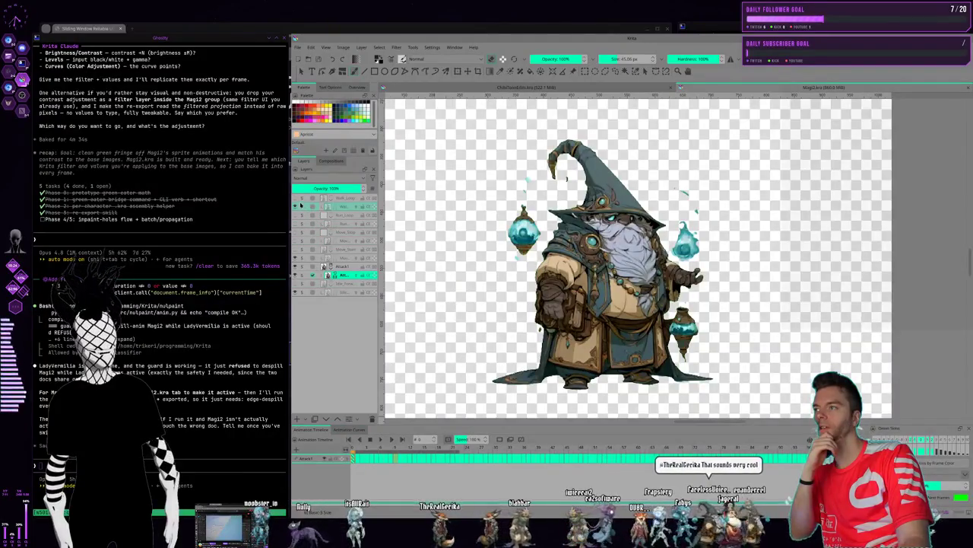
# Hide the current animation layer and make Walk_Loop visible and selected again
pyautogui.click(296, 270)
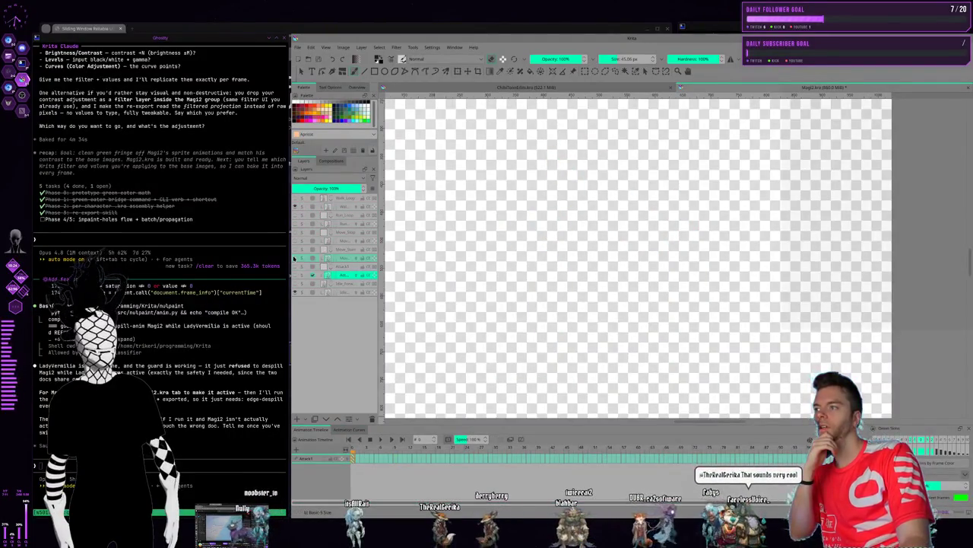
pyautogui.click(332, 208)
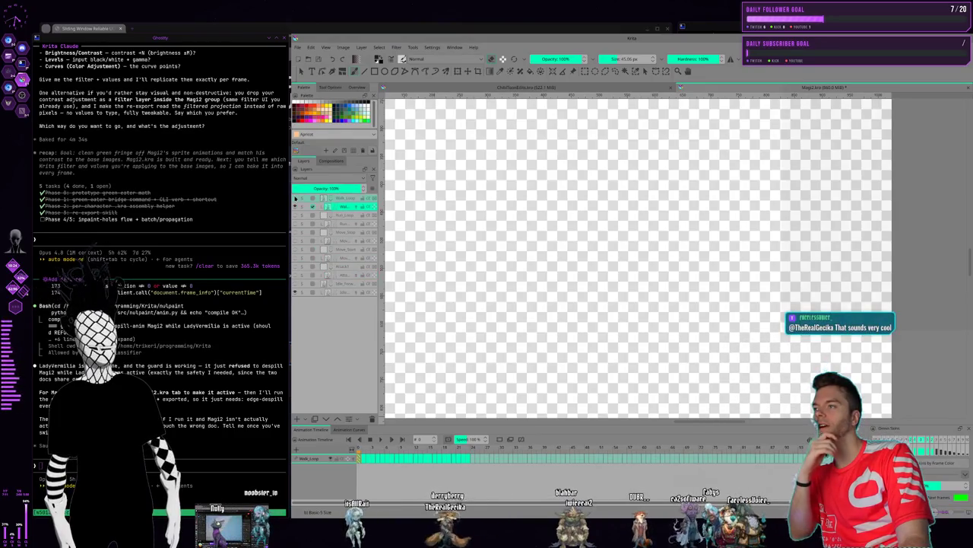
pyautogui.click(297, 199)
pyautogui.click(341, 199)
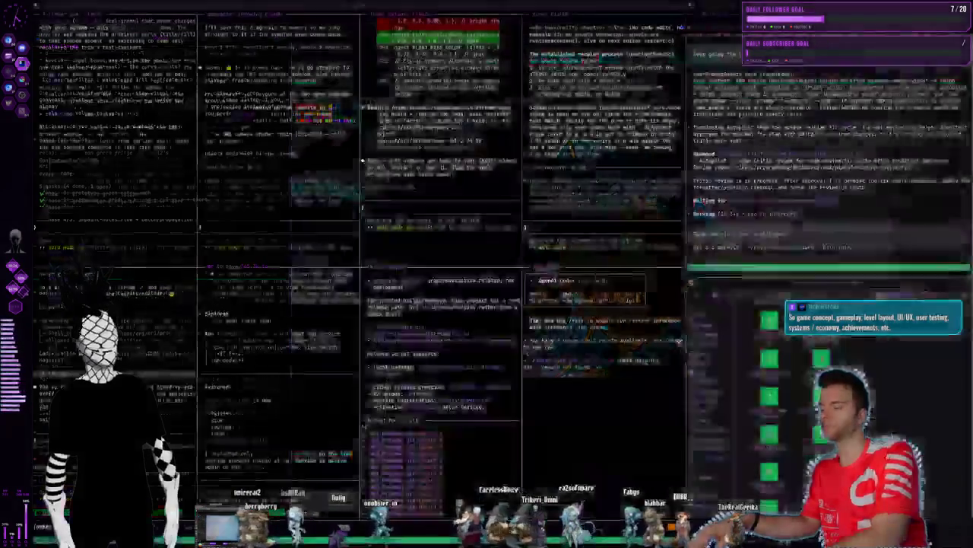
# Send 'ok lady vermilla is recolored' to the Claude terminal, then go to the browser workspace
pyautogui.press('super+2')
pyautogui.write('ok lady vermilia i')
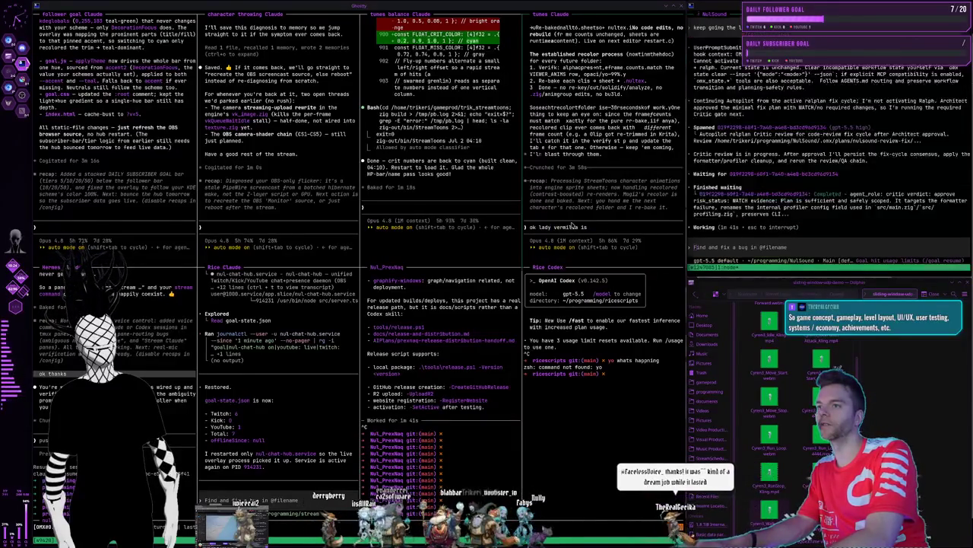
pyautogui.write('s recolored')
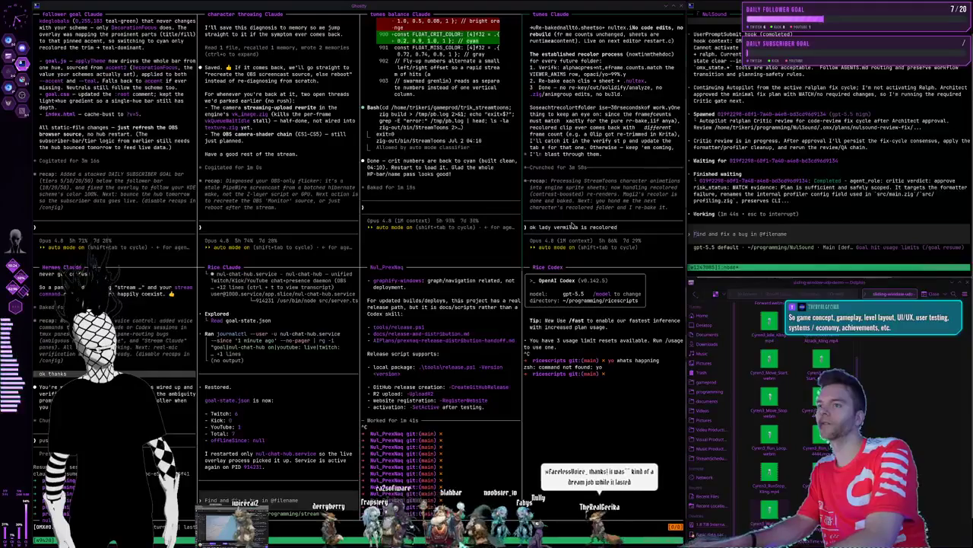
pyautogui.press('Return')
pyautogui.press('super+2')
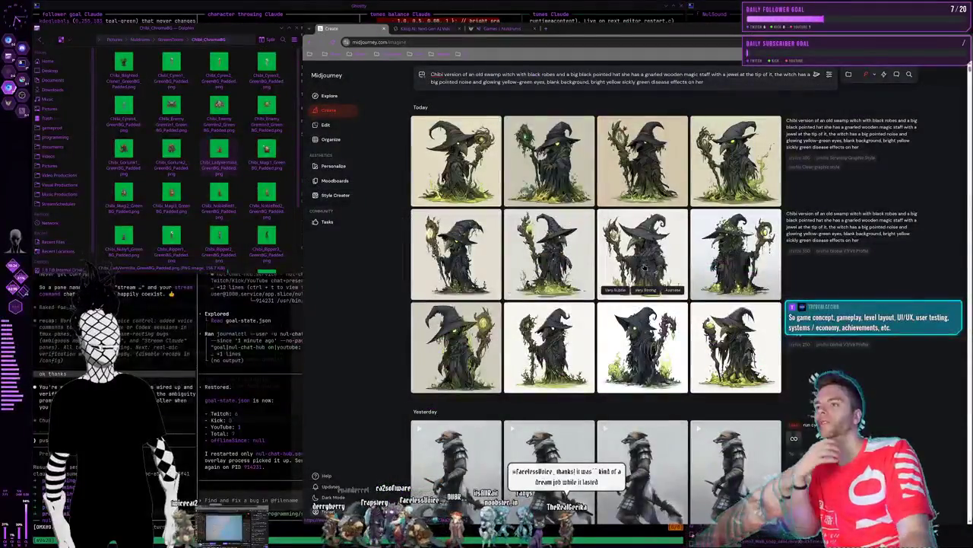
pyautogui.scroll(-3, 654, 182)
pyautogui.scroll(-8, 647, 185)
pyautogui.scroll(-4, 642, 185)
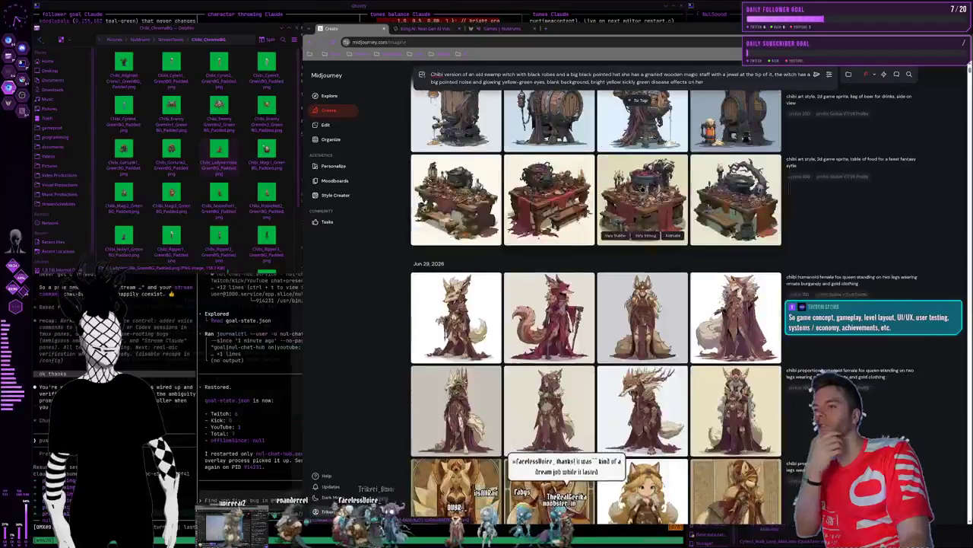
pyautogui.scroll(-3, 643, 187)
pyautogui.scroll(-3, 642, 188)
pyautogui.scroll(-4, 640, 192)
pyautogui.scroll(-3, 639, 197)
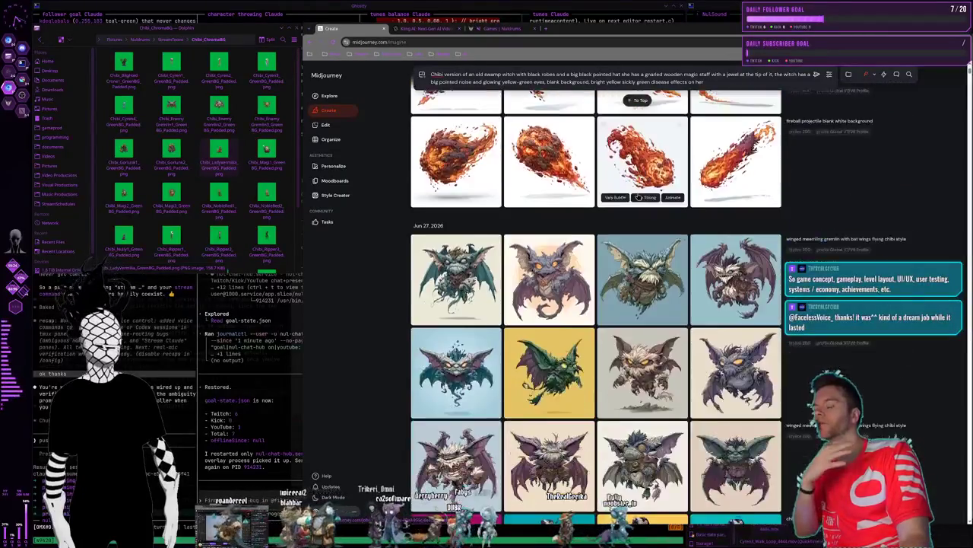
pyautogui.scroll(-4, 639, 200)
pyautogui.scroll(-3, 631, 228)
pyautogui.scroll(-3, 601, 350)
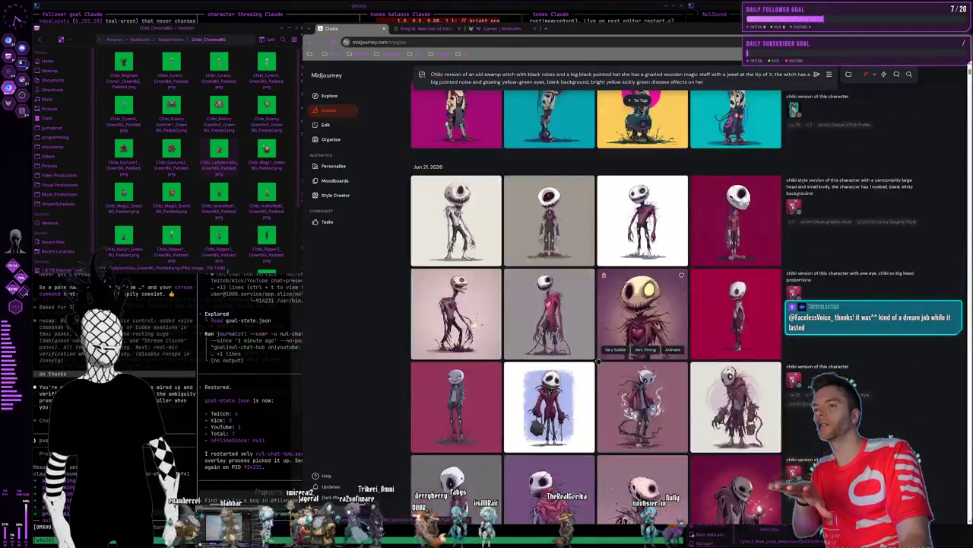
pyautogui.scroll(-1, 608, 357)
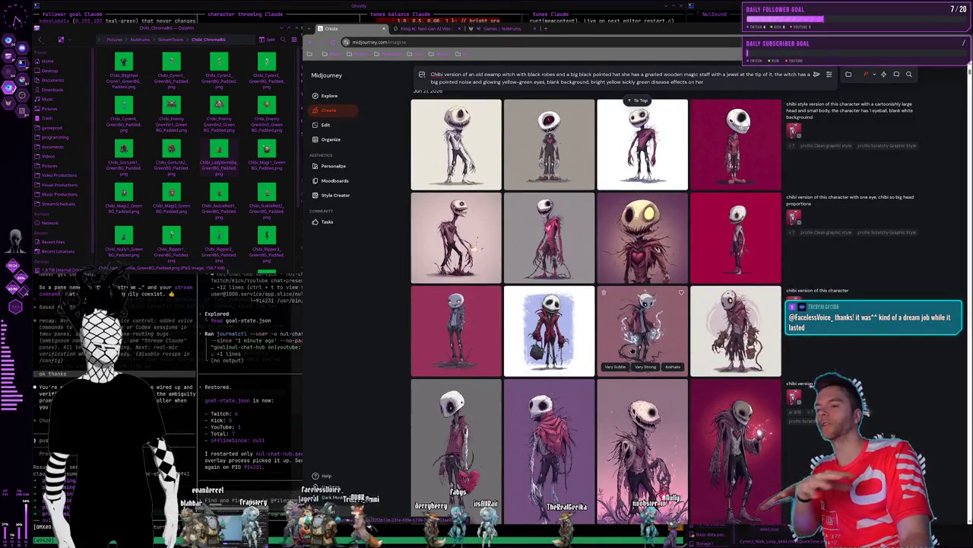
pyautogui.scroll(-5, 633, 349)
pyautogui.scroll(-5, 639, 331)
pyautogui.scroll(-5, 645, 312)
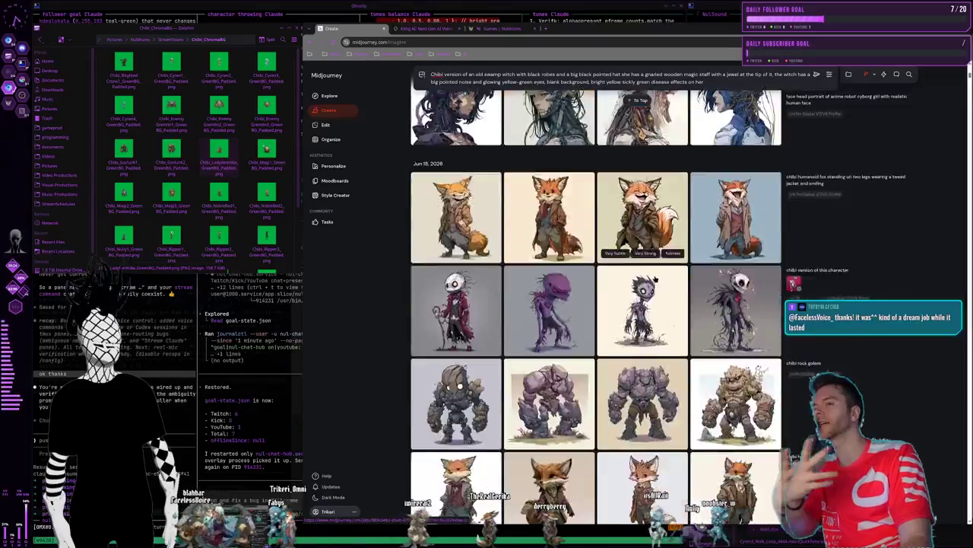
pyautogui.scroll(-4, 650, 293)
pyautogui.scroll(-1, 655, 280)
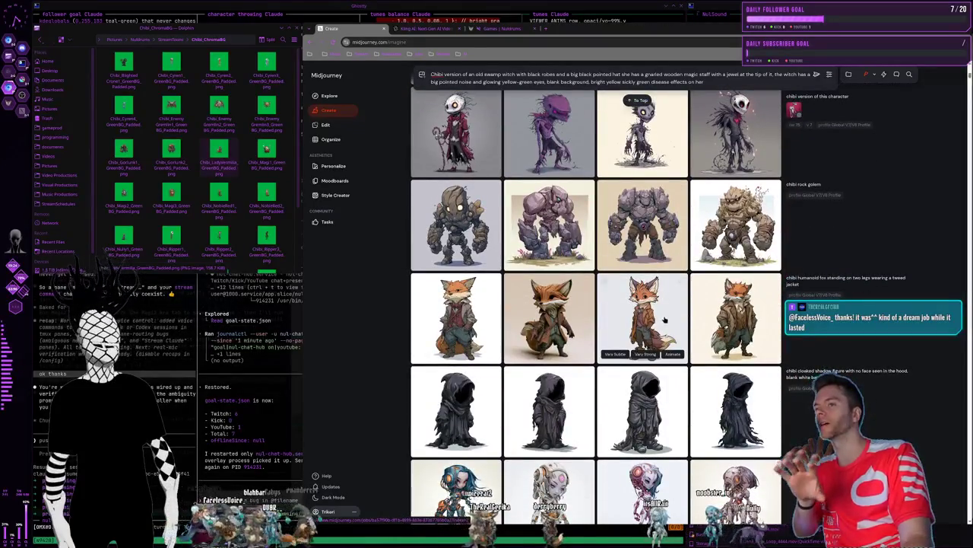
pyautogui.scroll(-1, 665, 319)
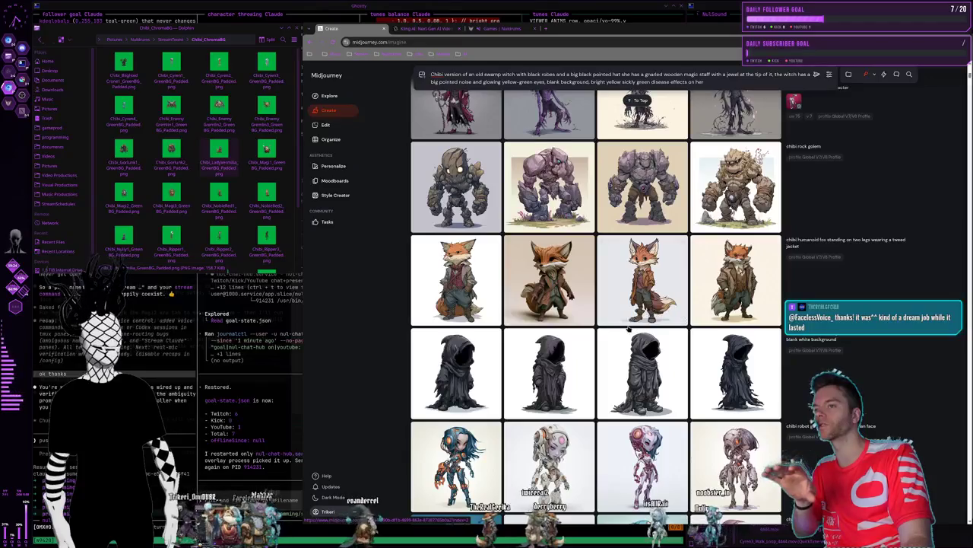
pyautogui.scroll(-2, 628, 415)
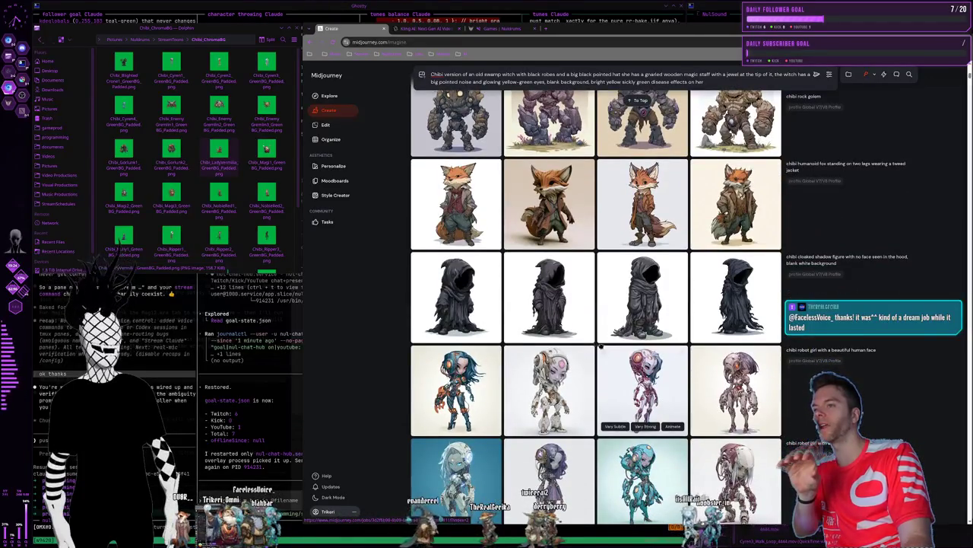
pyautogui.click(555, 310)
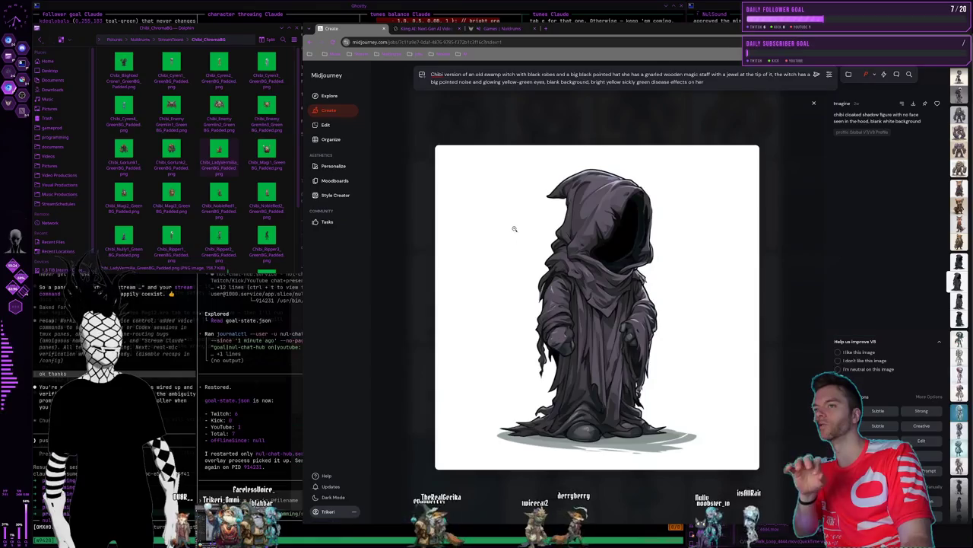
pyautogui.click(650, 127)
pyautogui.scroll(-2, 636, 316)
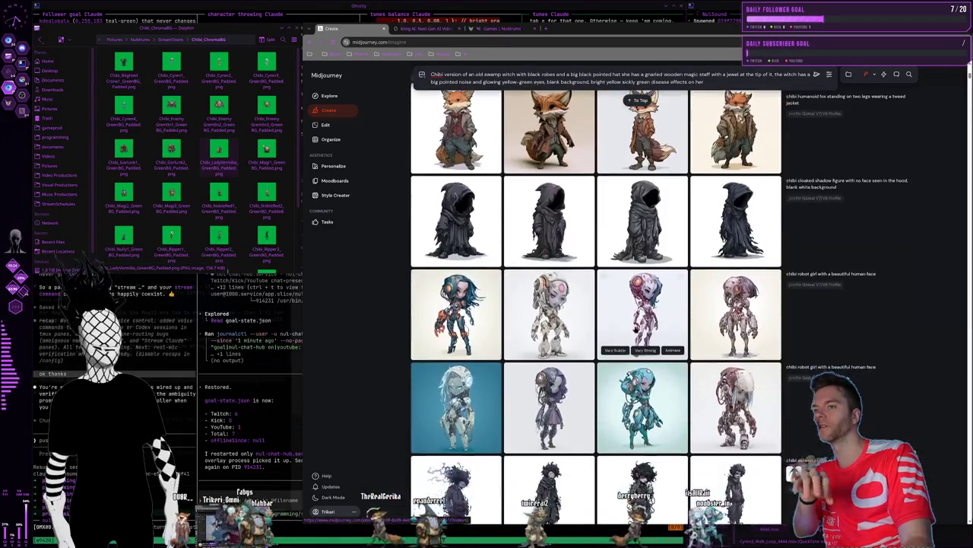
pyautogui.click(642, 317)
pyautogui.click(636, 133)
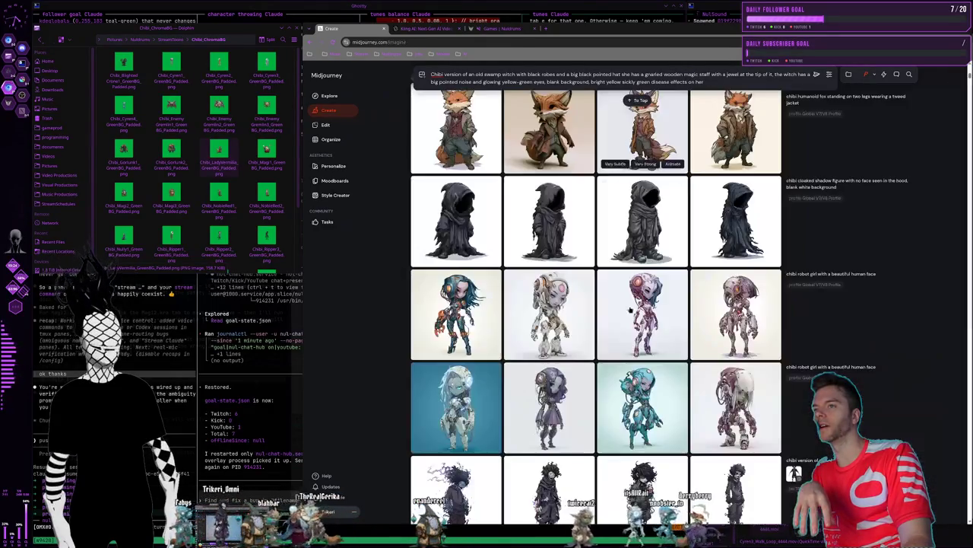
pyautogui.scroll(3, 646, 320)
pyautogui.scroll(2, 650, 365)
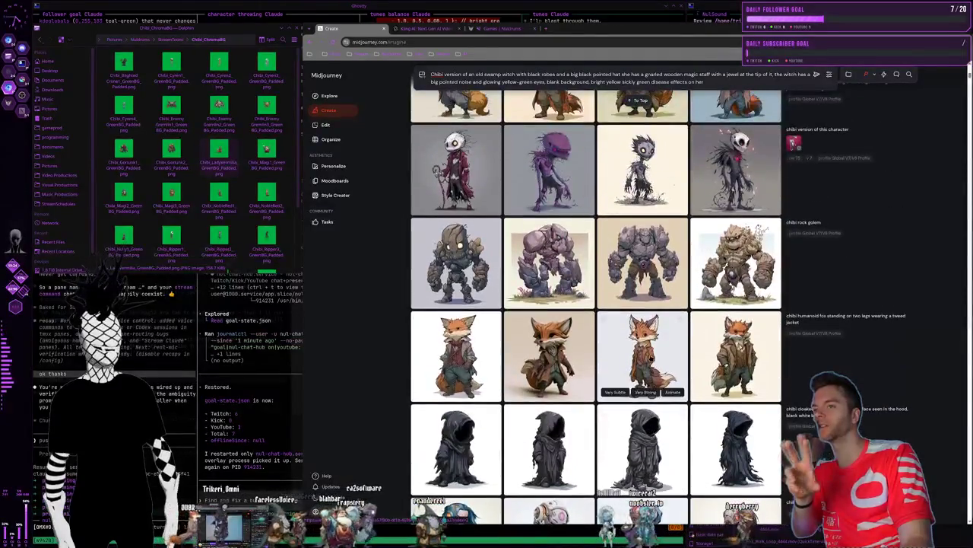
pyautogui.scroll(3, 645, 323)
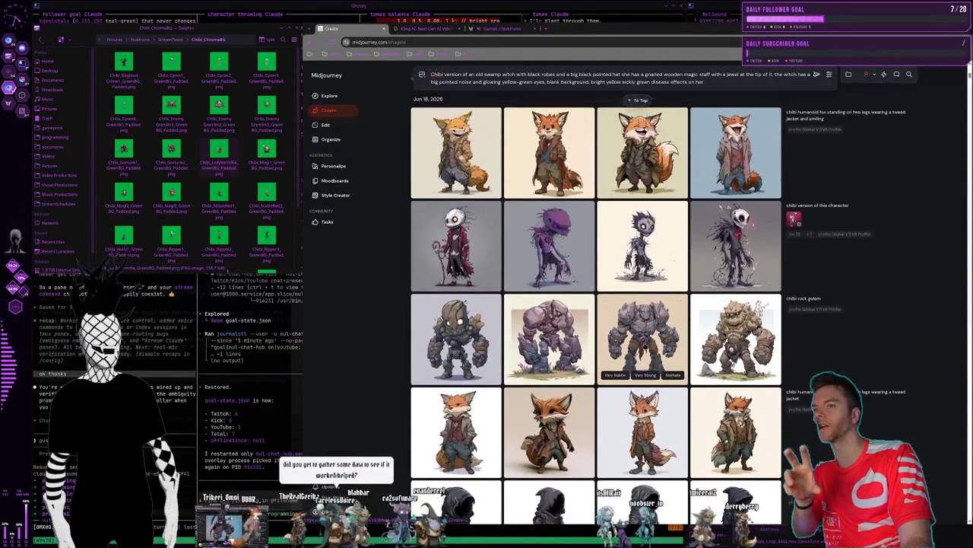
pyautogui.click(643, 274)
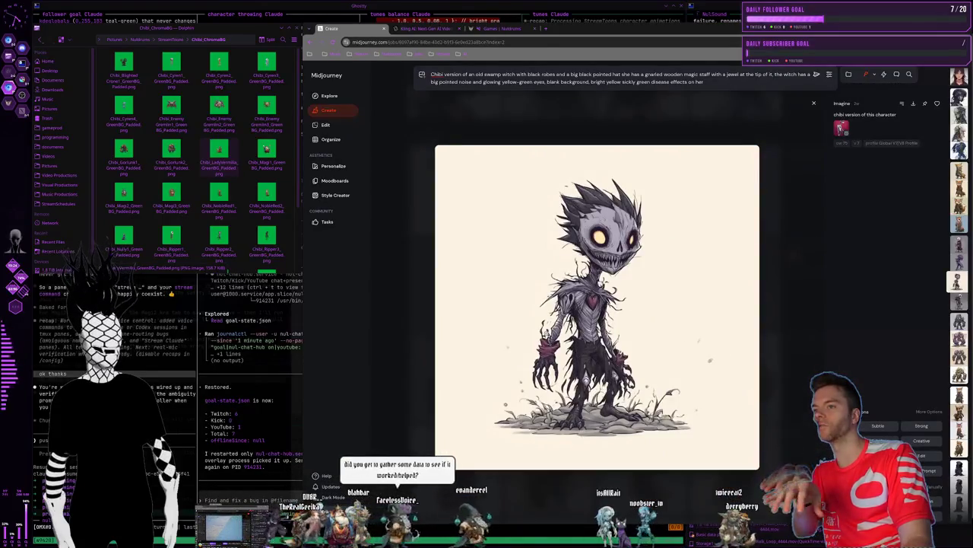
pyautogui.click(629, 109)
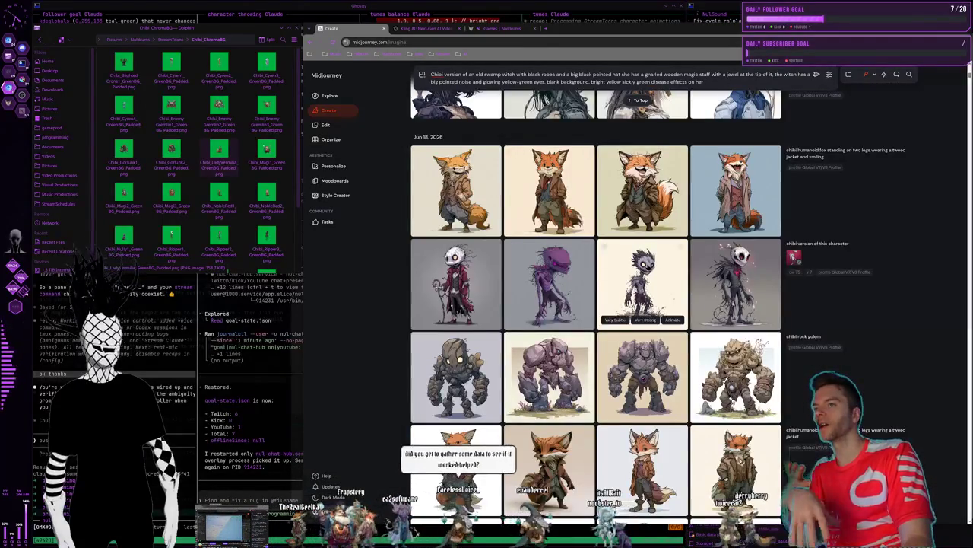
pyautogui.scroll(3, 654, 289)
pyautogui.scroll(-3, 657, 283)
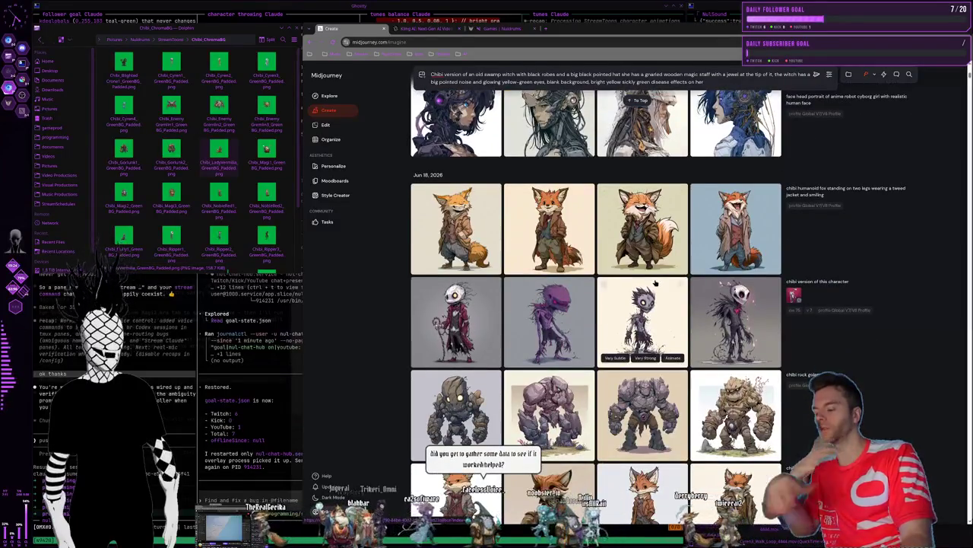
pyautogui.press('super+2')
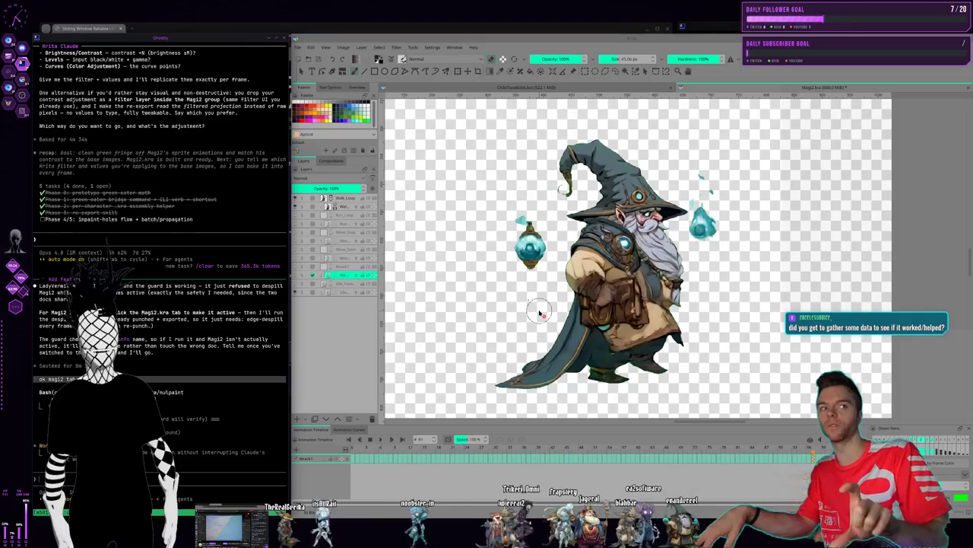
# Leave the Magi2 wizard view in Krita by switching to another workspace
pyautogui.press('super+1')
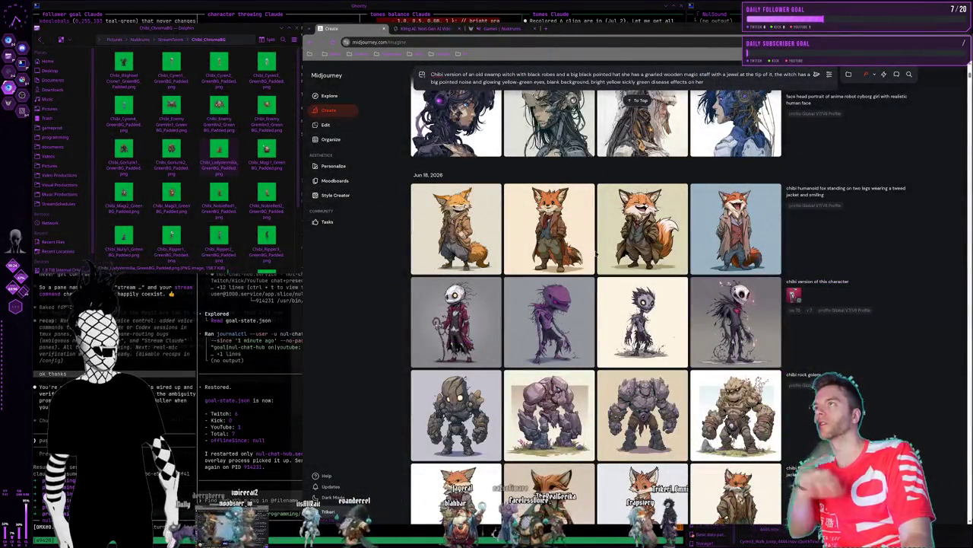
pyautogui.moveTo(549, 228)
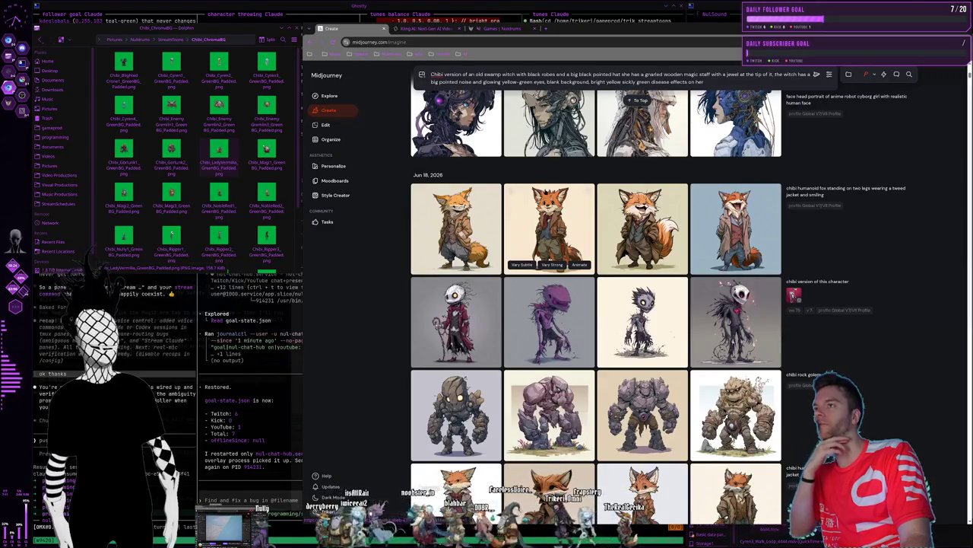
# Open the Kling AI tab and replay the female robot's punch-and-kick clip
pyautogui.scroll(2, 513, 237)
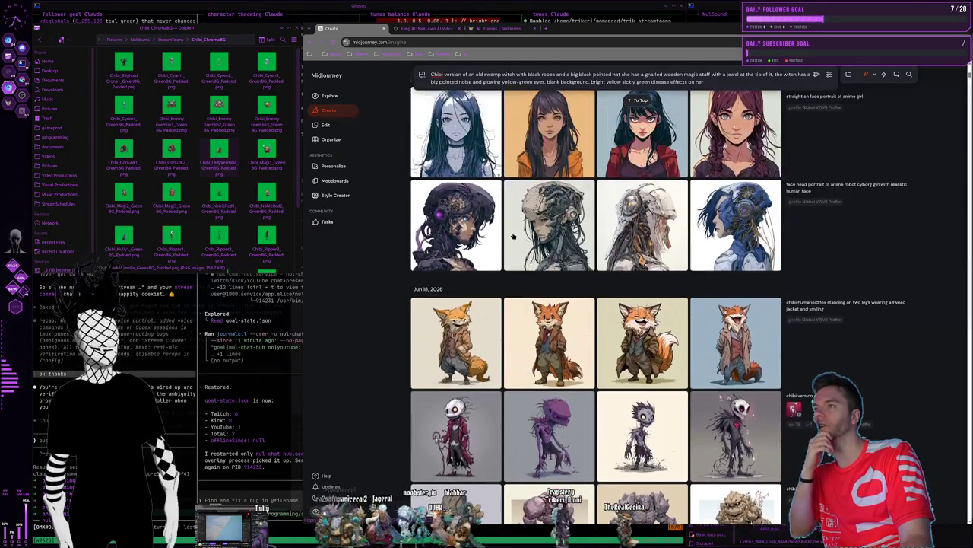
pyautogui.click(436, 30)
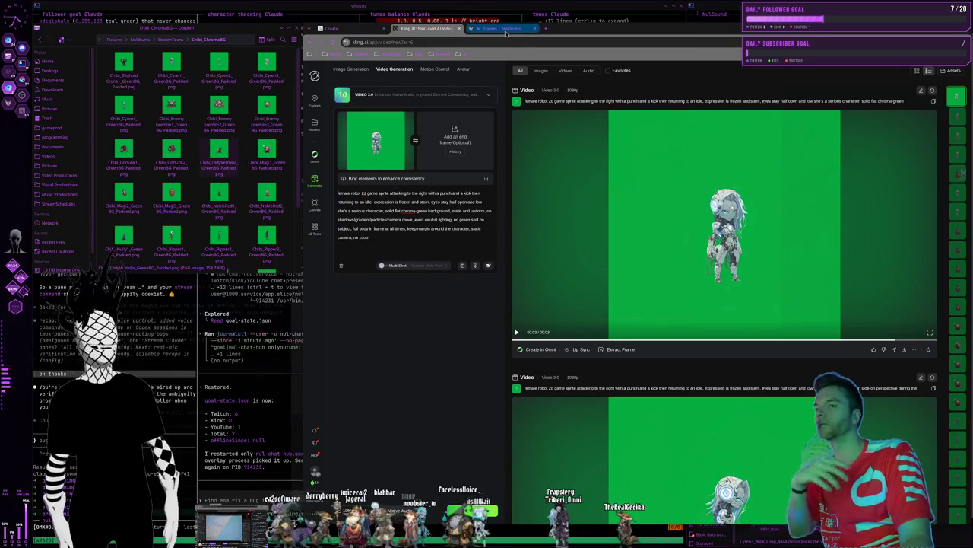
pyautogui.click(584, 234)
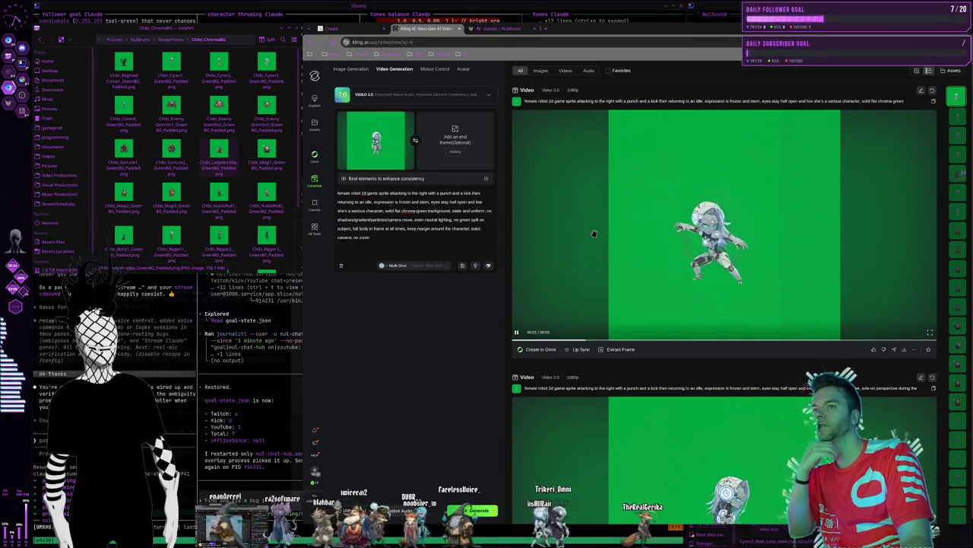
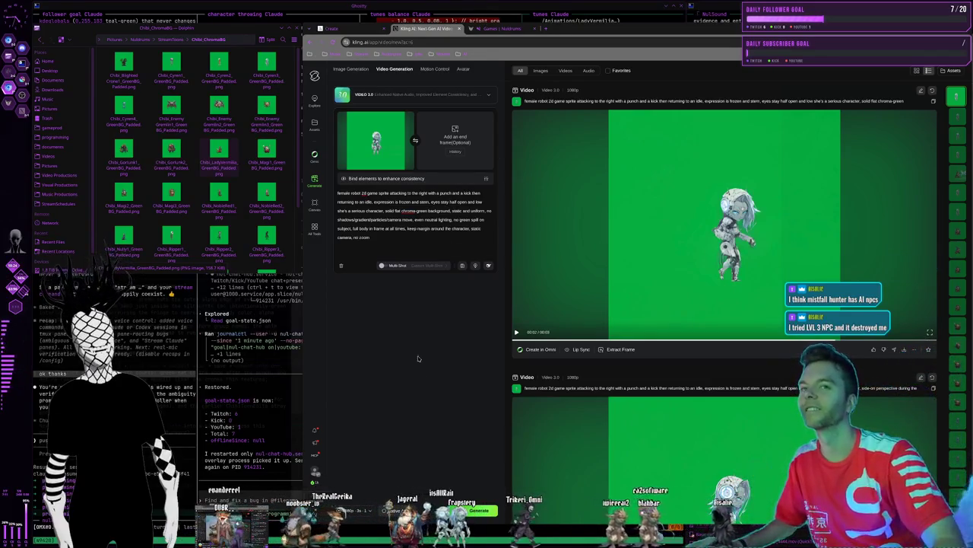
# Leave the Kling AI robot sprite page for the multi-pane terminal workspace
pyautogui.press('super+1')
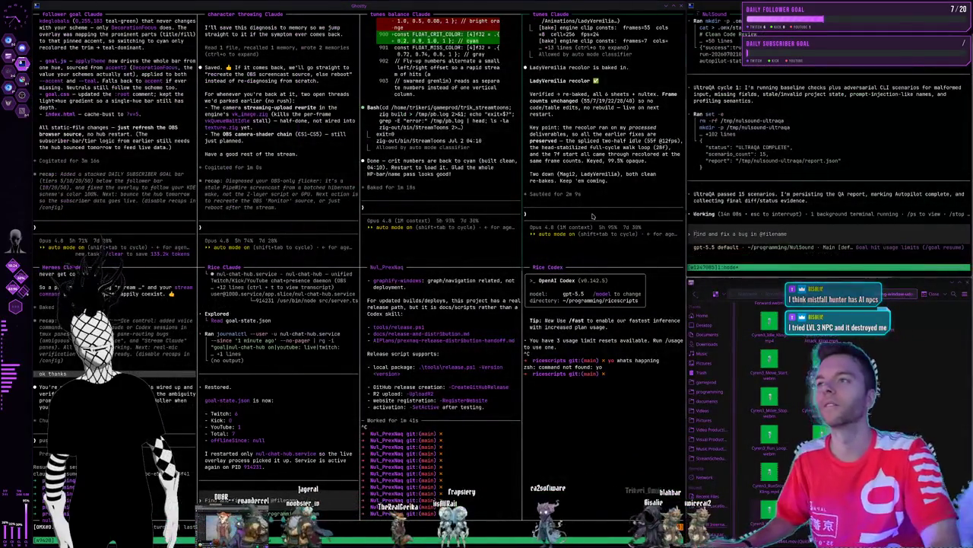
# Bring up the Krita workspace with the Magi2 wizard sprite animation
pyautogui.press('super+2')
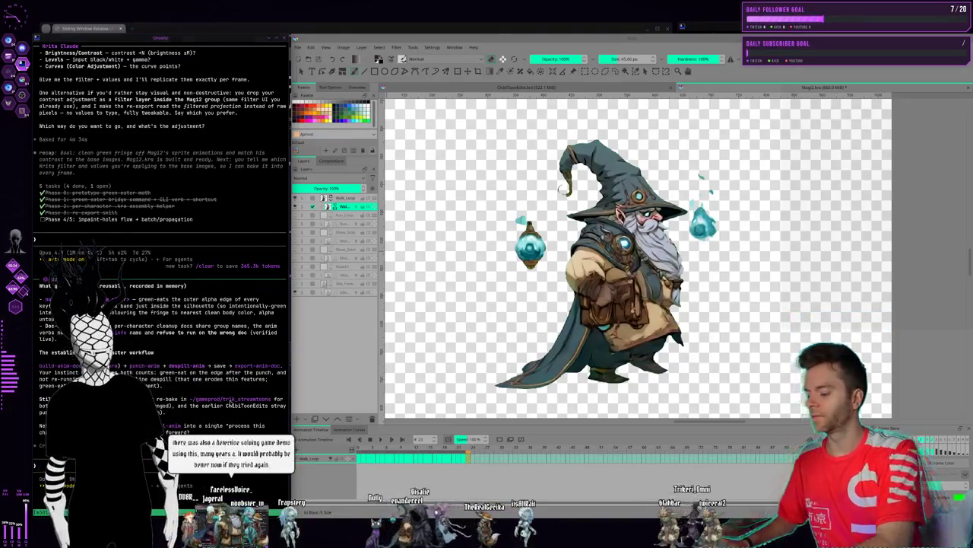
# Return from the Magi2 wizard sprite in Krita to the Ghostty terminal workspace
pyautogui.press('super+1')
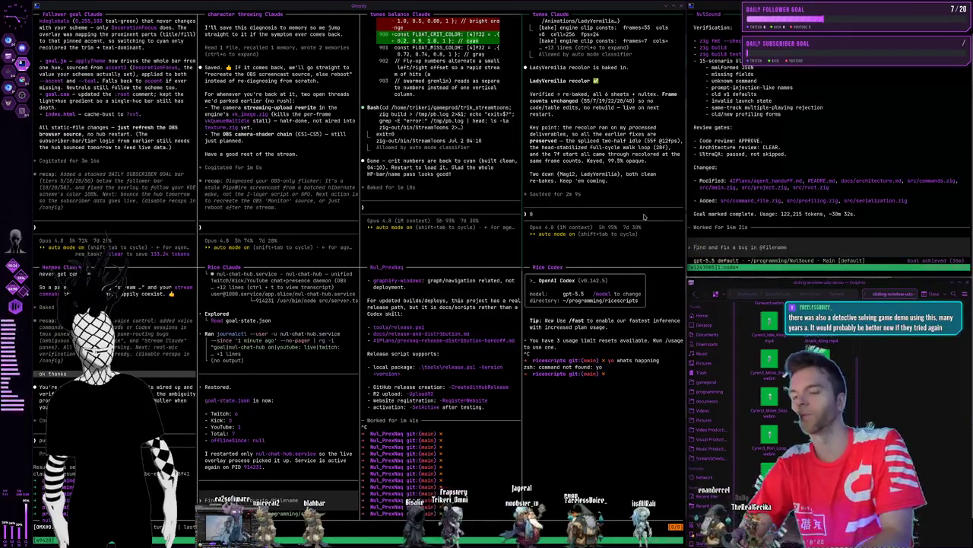
# Ask the agent to reimport Magi 2, adding the step that fixes contrast boosting green screen
pyautogui.write('Reimport the Magi 2. We had to add a step. The contrast was increasing the green screen fringe. So then we had to um we had to do a step to fix that and repair that. And Lady Vermilia was the test, and then we had to just Apply it to Magi too also.')
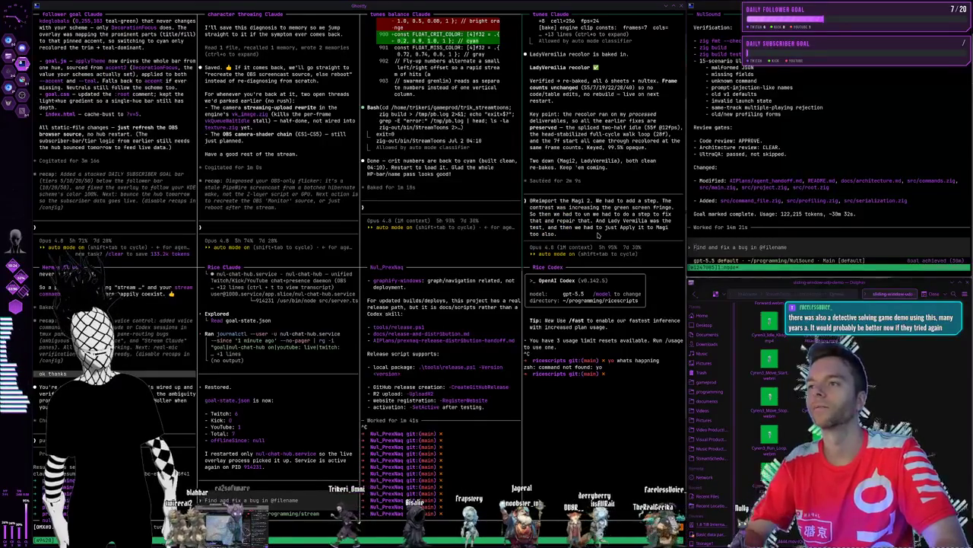
pyautogui.press('Return')
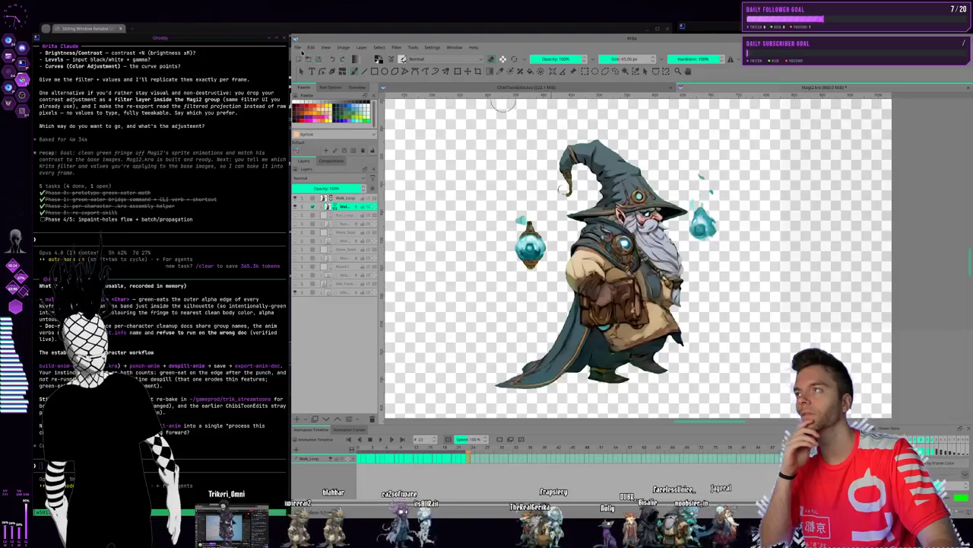
# Close the Magi2.kra wizard document, leaving the ChibiToonEdits fox document in view
pyautogui.click(299, 48)
pyautogui.press('Escape')
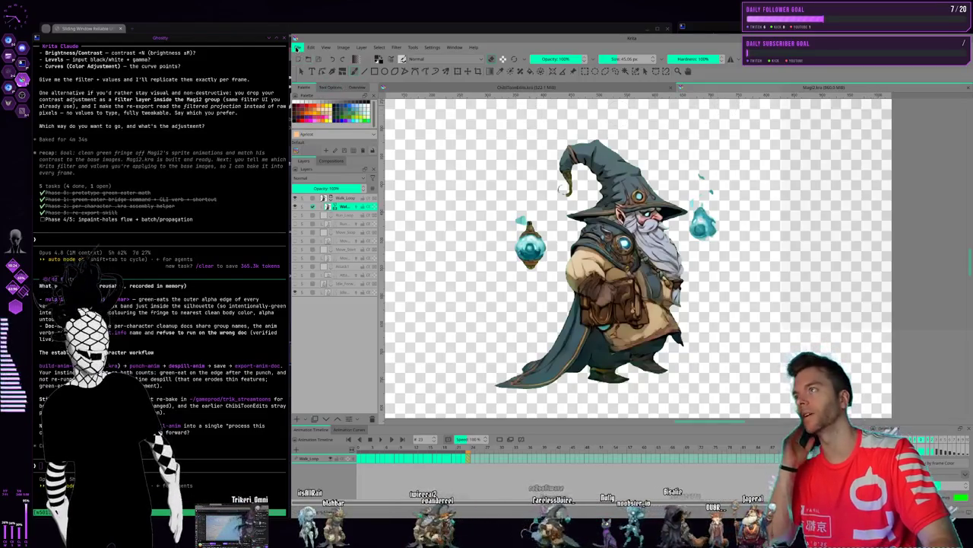
pyautogui.click(298, 48)
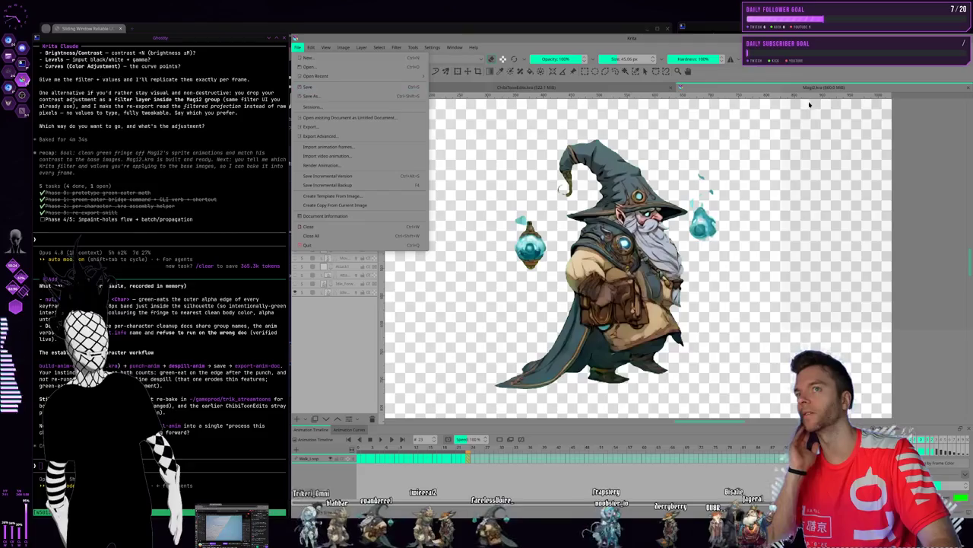
pyautogui.press('Escape')
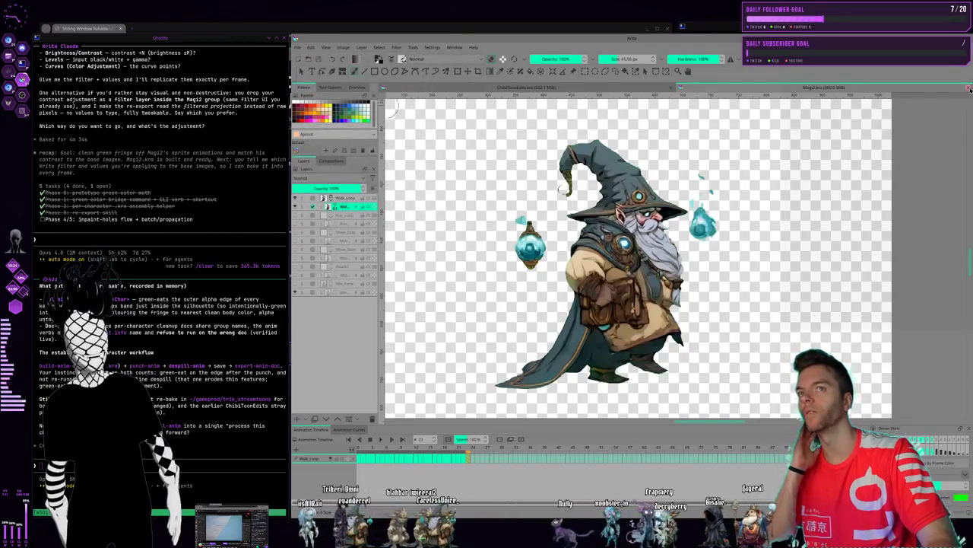
pyautogui.click(969, 89)
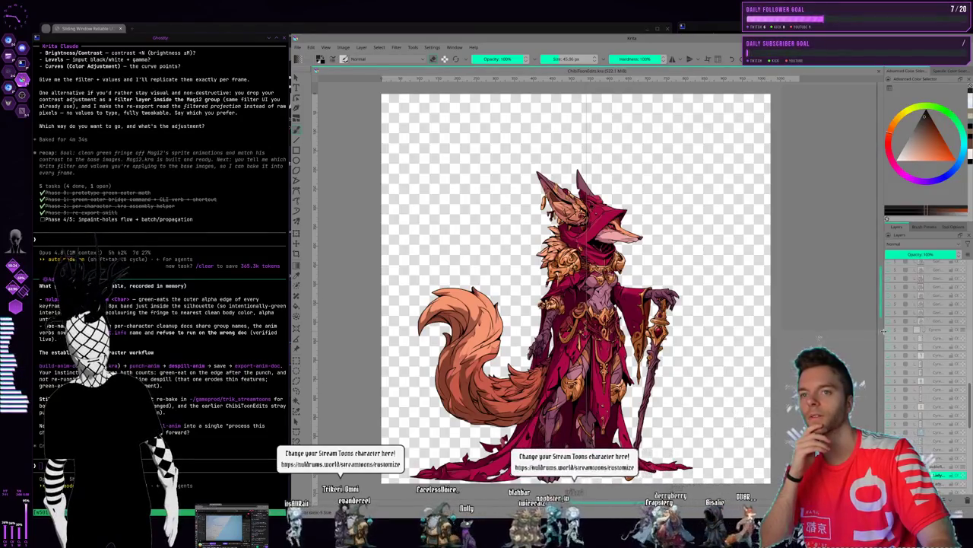
# Widen the colour and layers docker and switch which character's layer group is visible
pyautogui.moveTo(878, 332); pyautogui.dragTo(817, 334)
pyautogui.scroll(-3, 855, 341)
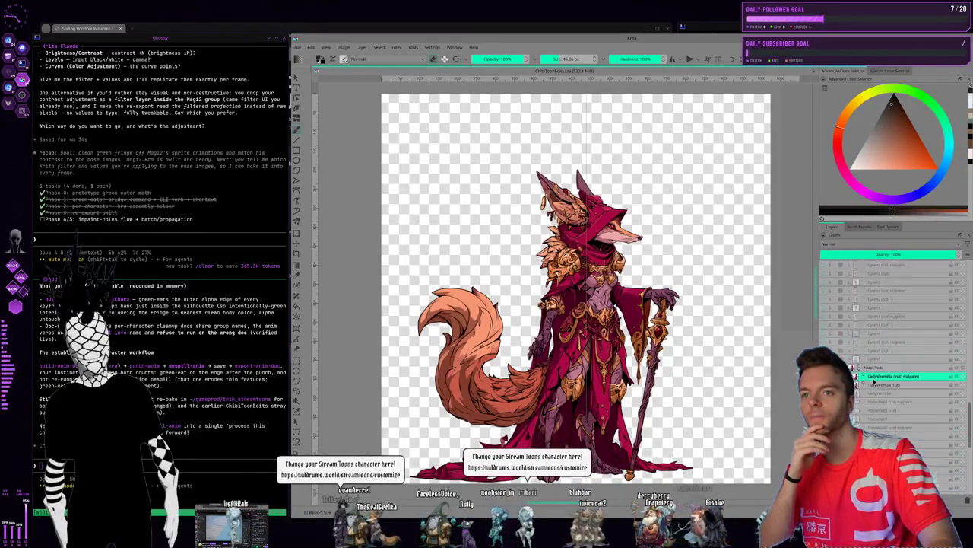
pyautogui.scroll(3, 882, 391)
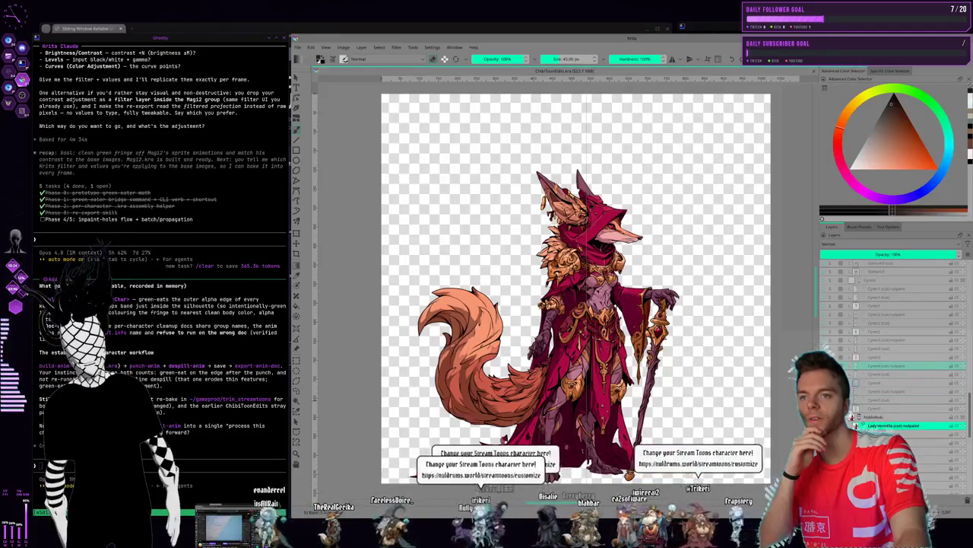
pyautogui.click(823, 365)
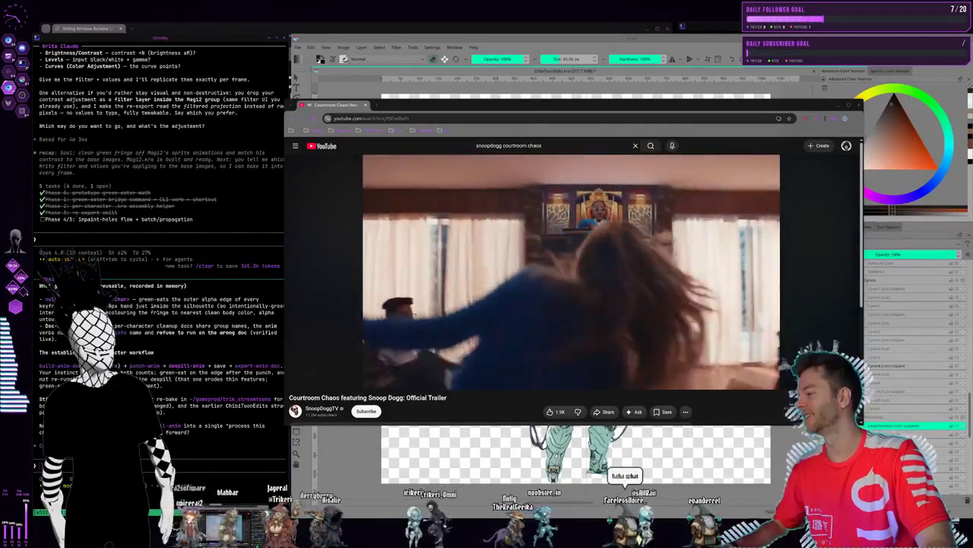
# Maximize the Courtroom Chaos trailer window, restart it from the beginning, and scroll to comments
pyautogui.doubleClick(433, 106)
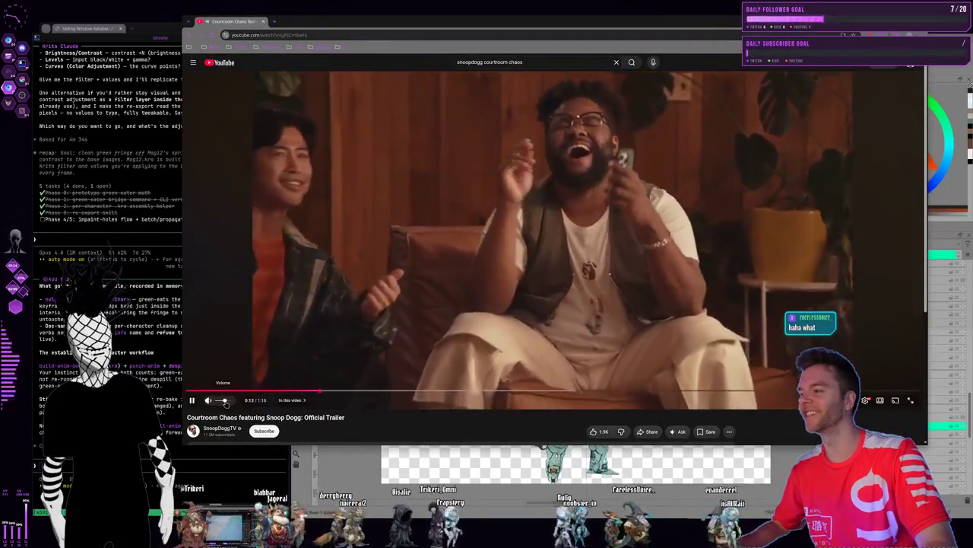
pyautogui.click(472, 207)
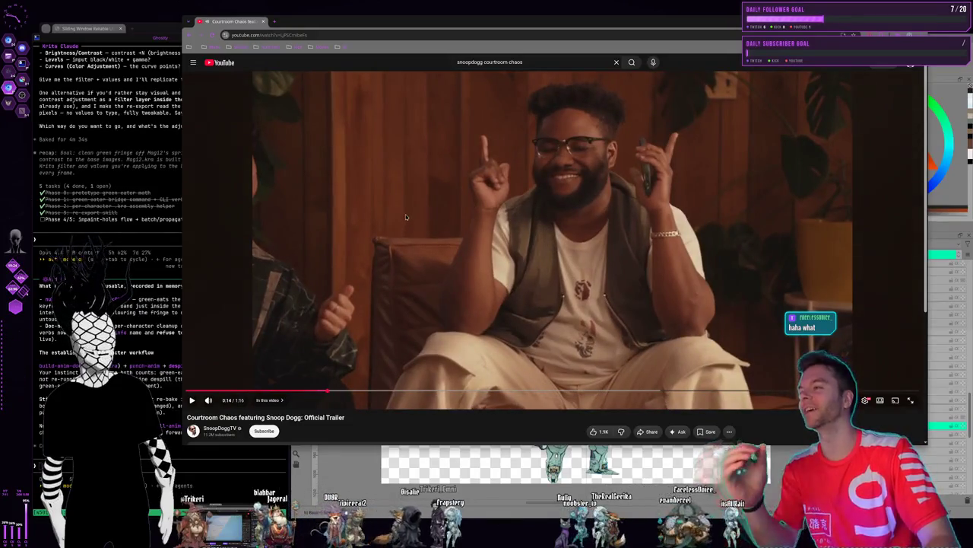
pyautogui.click(235, 391)
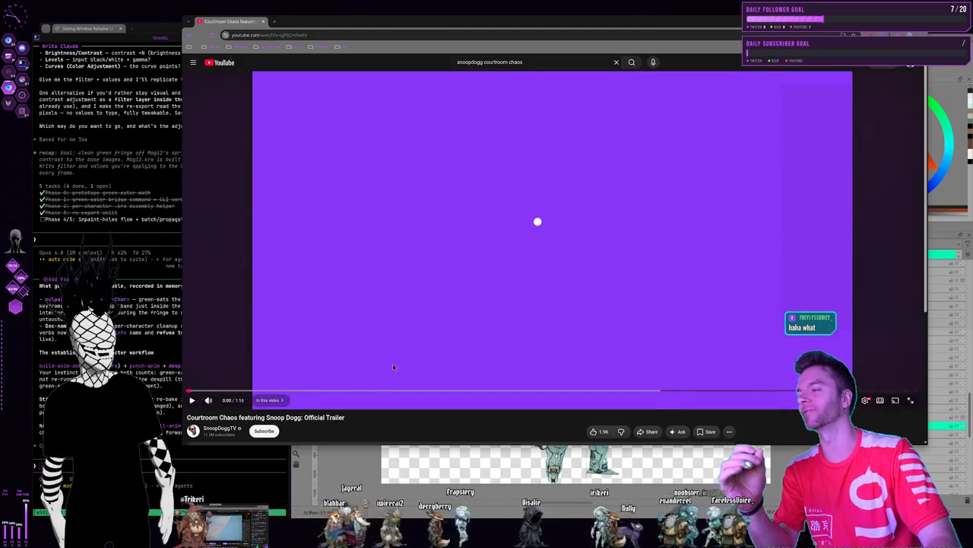
pyautogui.scroll(-3, 476, 346)
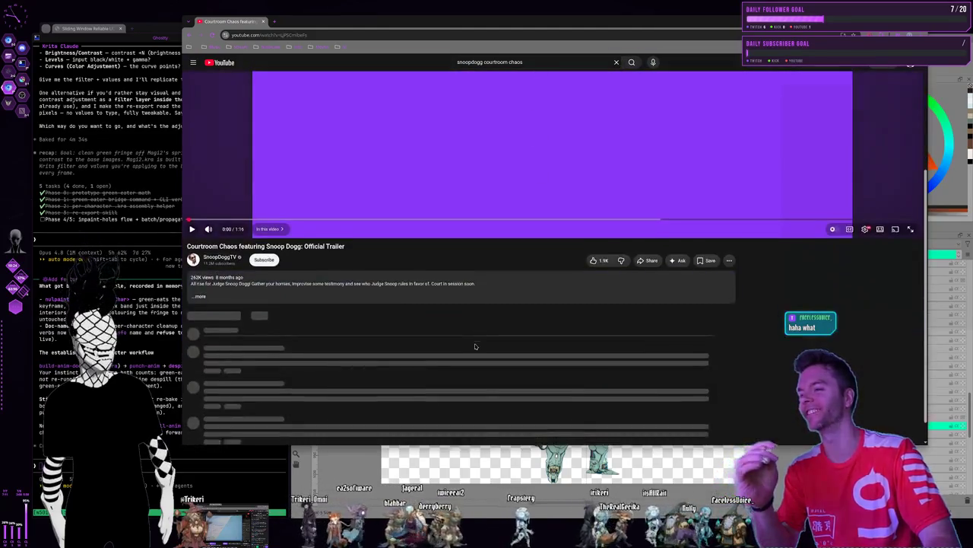
pyautogui.scroll(-2, 472, 338)
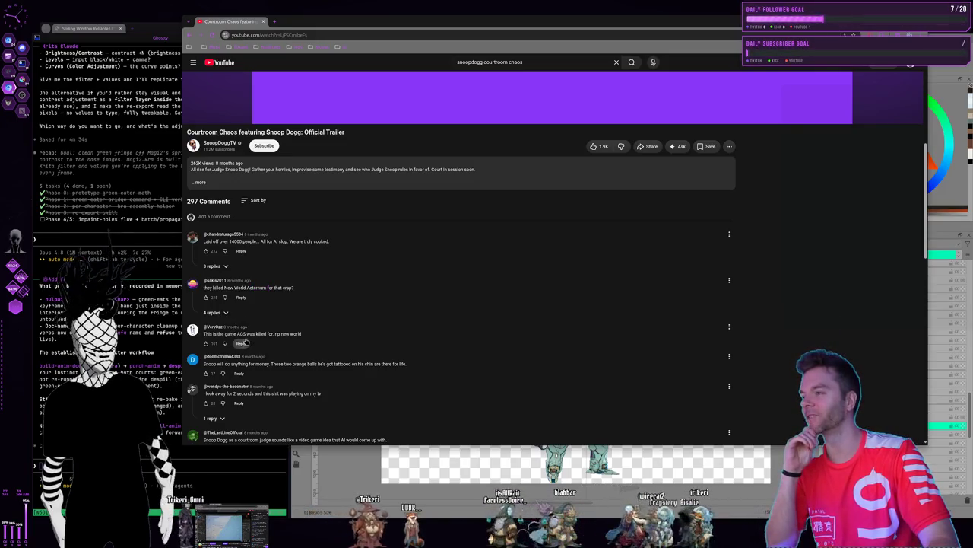
# Scroll back up to the playing Courtroom Chaos trailer player
pyautogui.scroll(4, 305, 332)
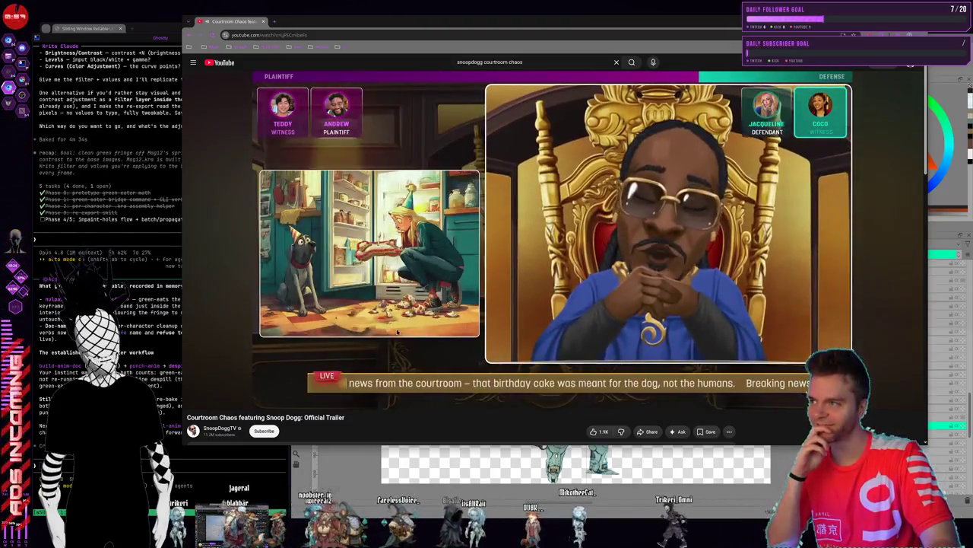
# Rewatch the trailer from 0:55, then return to Krita's ChibiToonEdits cyborg character
pyautogui.click(394, 289)
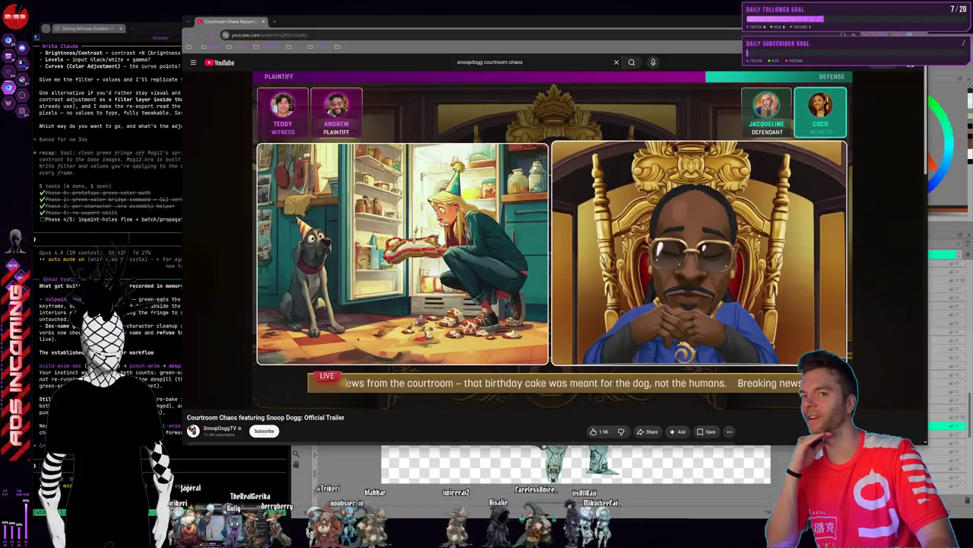
pyautogui.click(547, 201)
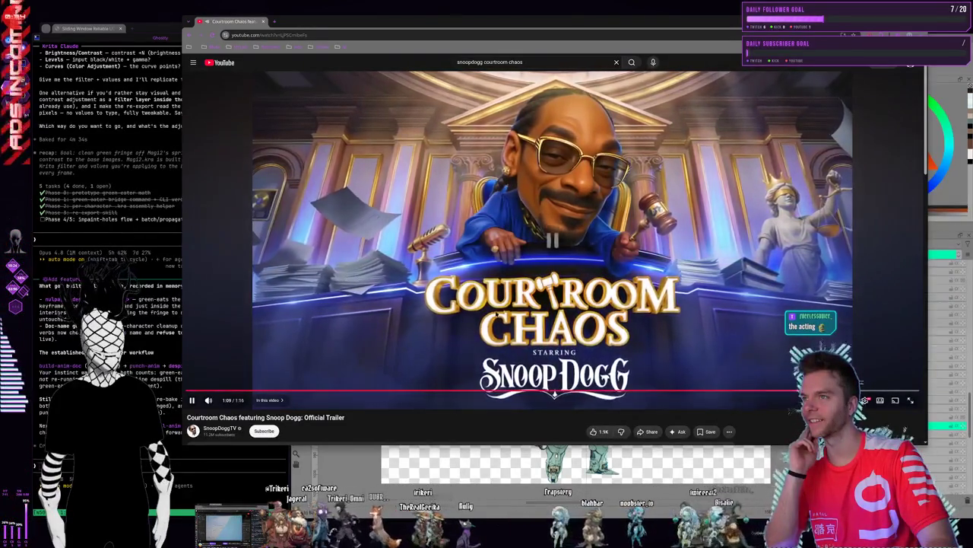
pyautogui.press('space')
pyautogui.click(718, 390)
pyautogui.press('space')
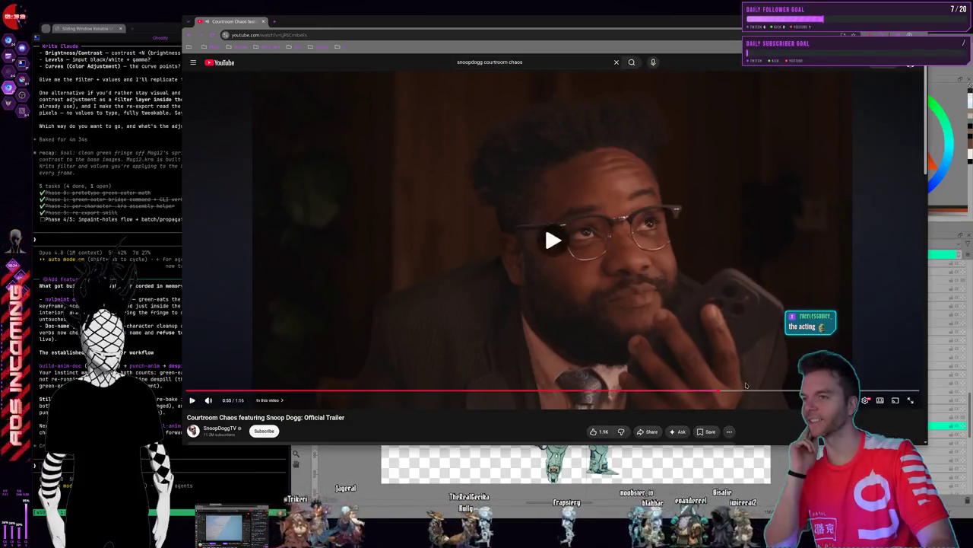
pyautogui.press('space')
pyautogui.press('space')
pyautogui.press('space')
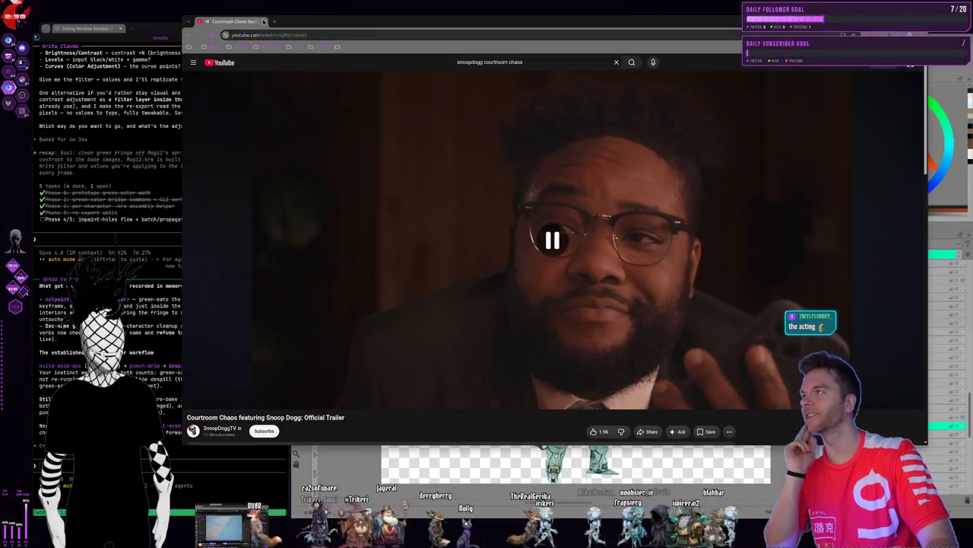
pyautogui.hotkey('alt', 'Tab')
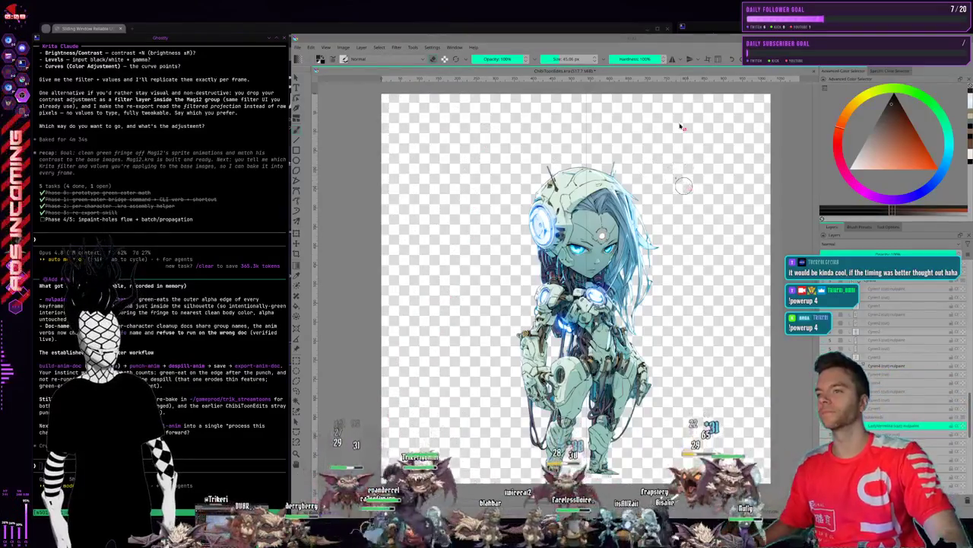
# Switch from Krita's robot sprite to the Ghostty workspace with its agent sessions
pyautogui.press('super+1')
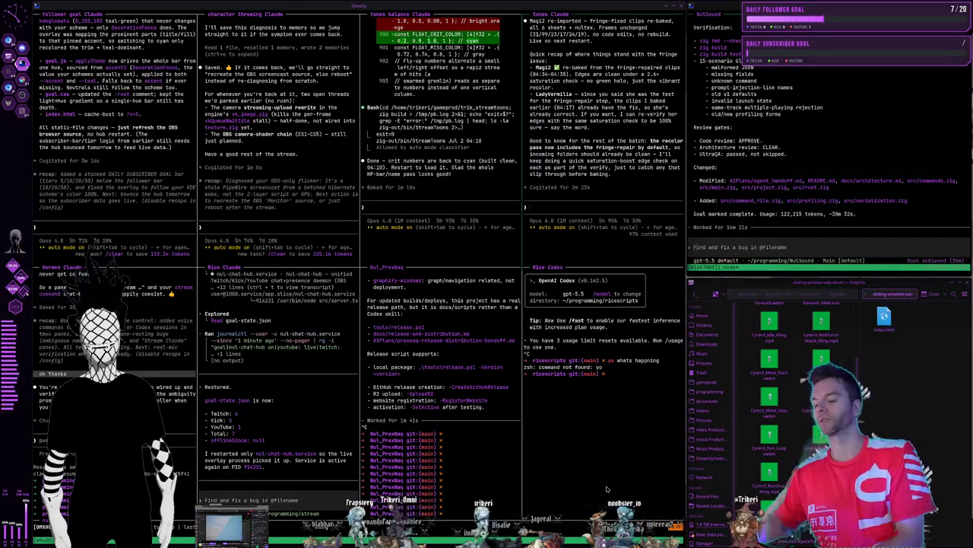
# Cycle through the desktop workspaces back to the Kling AI one, then switch to the Midjourney tab
pyautogui.press('super+2')
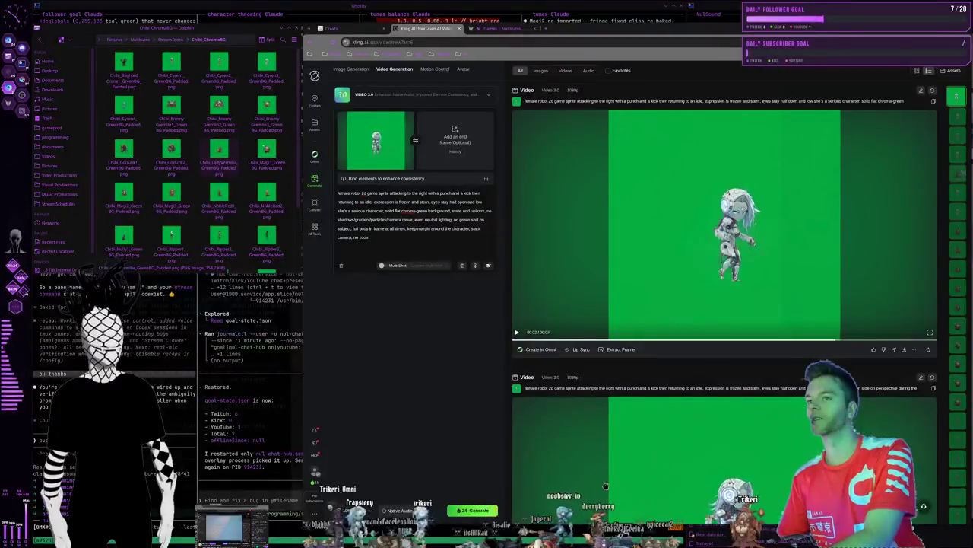
pyautogui.press('super+3')
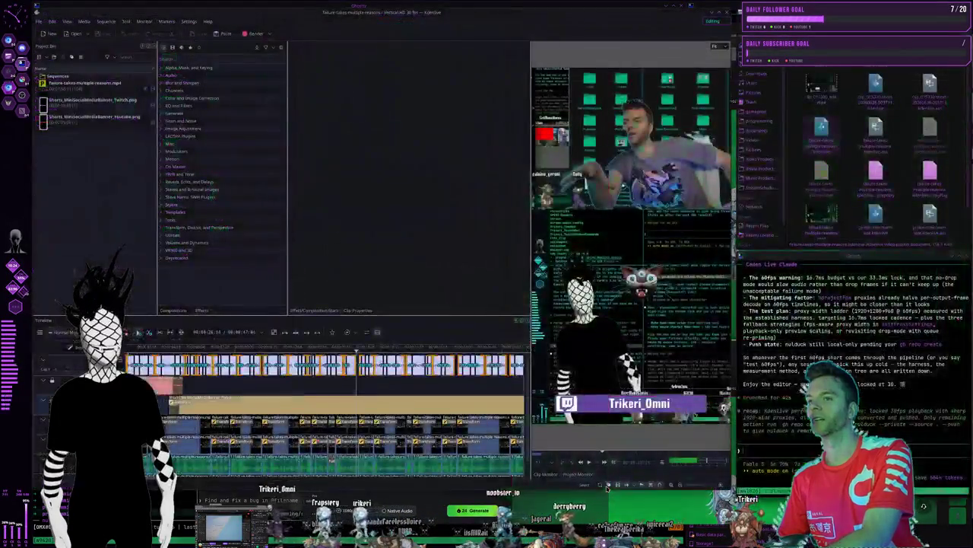
pyautogui.press('super+2')
pyautogui.press('super+1')
pyautogui.press('super+4')
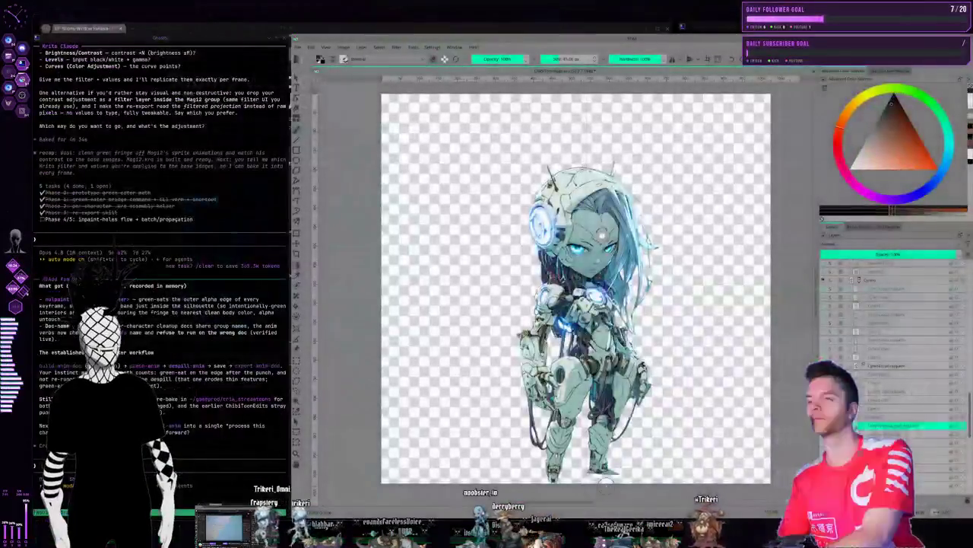
pyautogui.press('super+1')
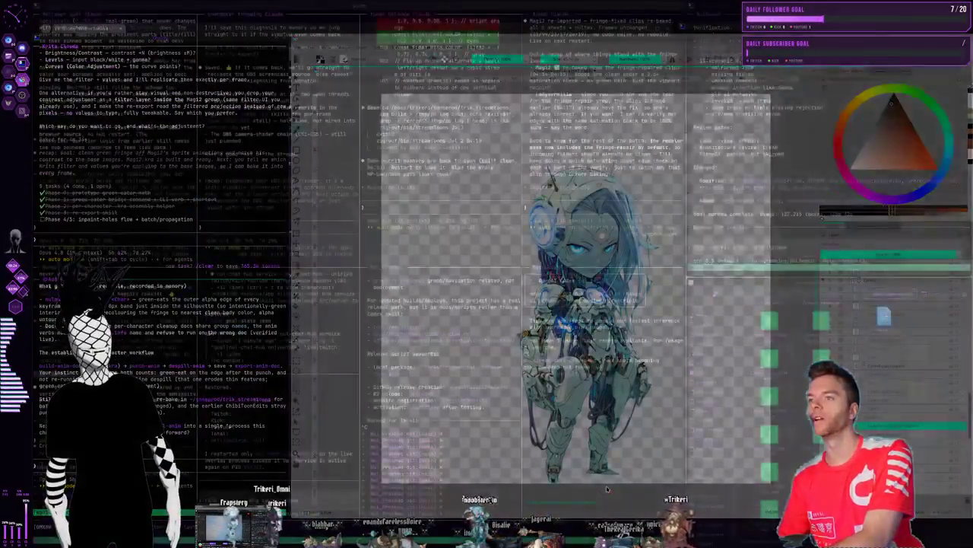
pyautogui.press('super+2')
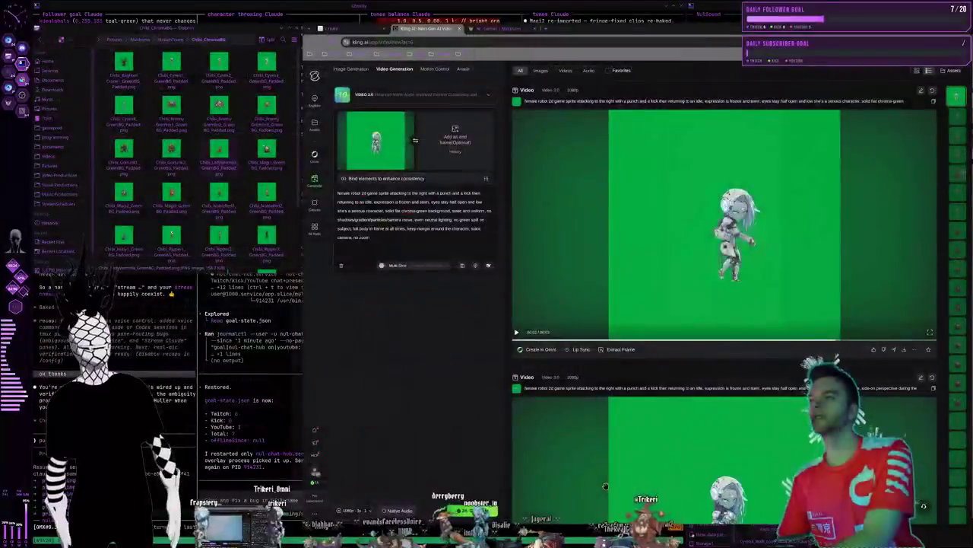
pyautogui.click(330, 30)
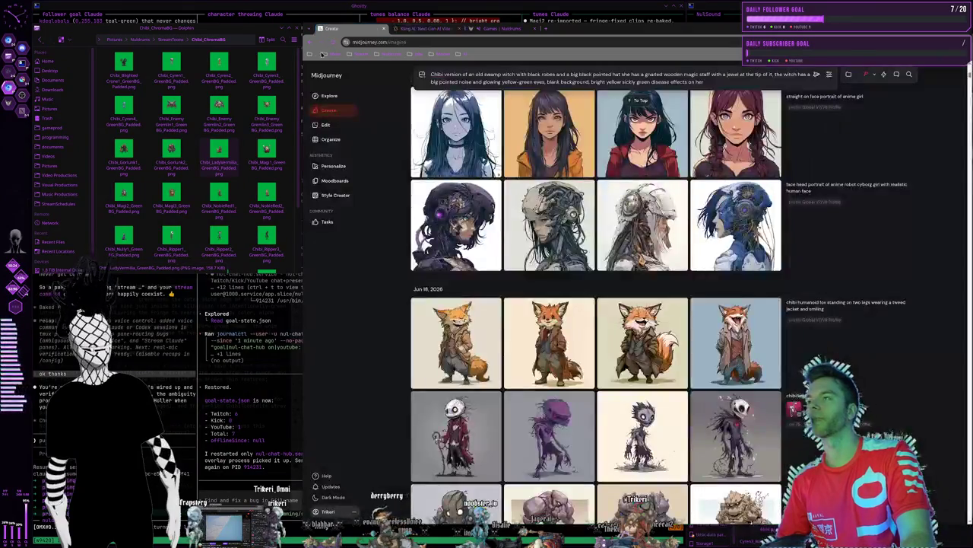
# Look over the Personalize profiles page, then return to the Create gallery
pyautogui.scroll(-2, 606, 210)
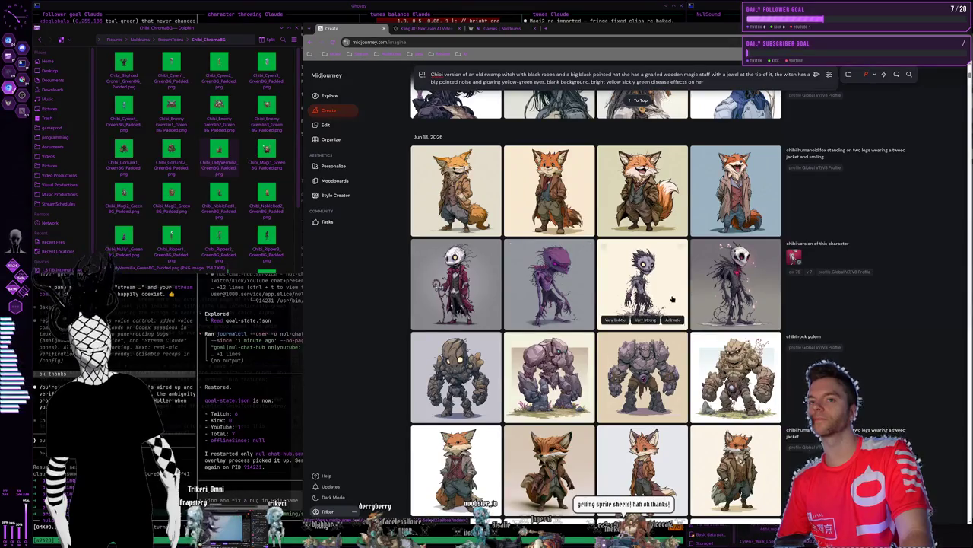
pyautogui.scroll(-1, 532, 258)
pyautogui.scroll(1, 471, 228)
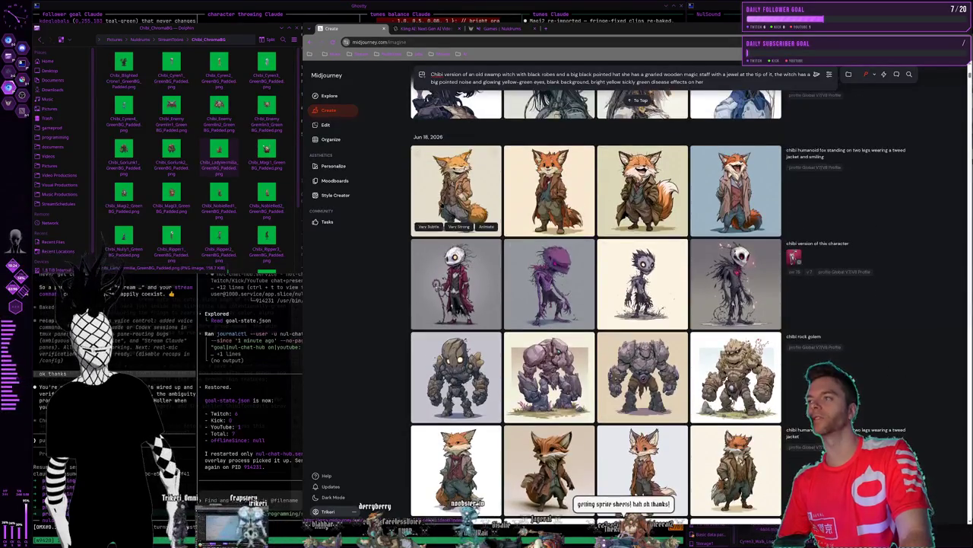
pyautogui.click(333, 165)
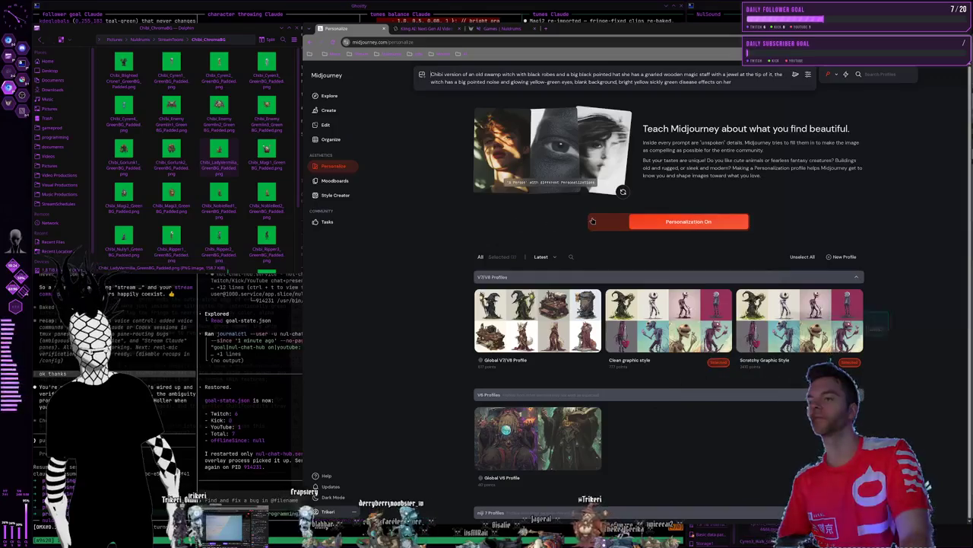
pyautogui.scroll(-2, 670, 304)
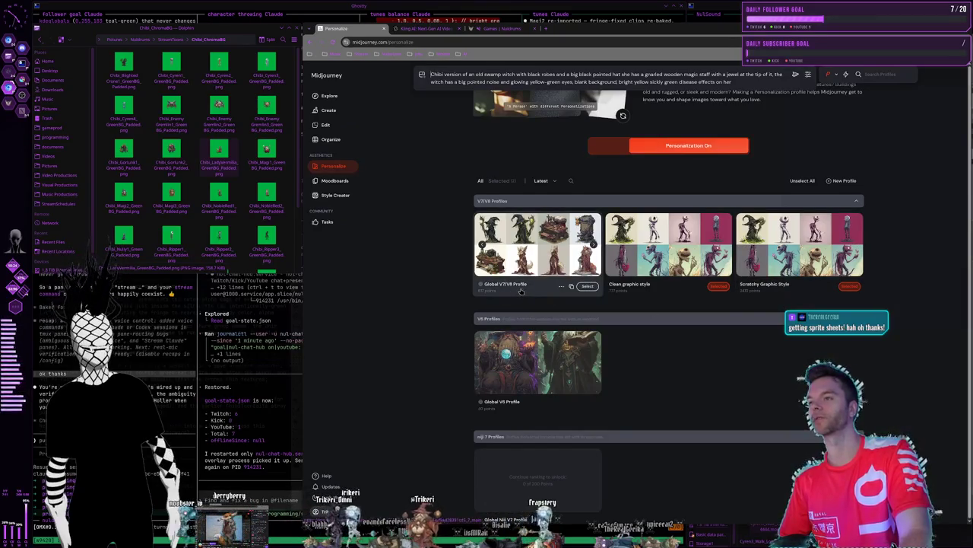
pyautogui.click(329, 110)
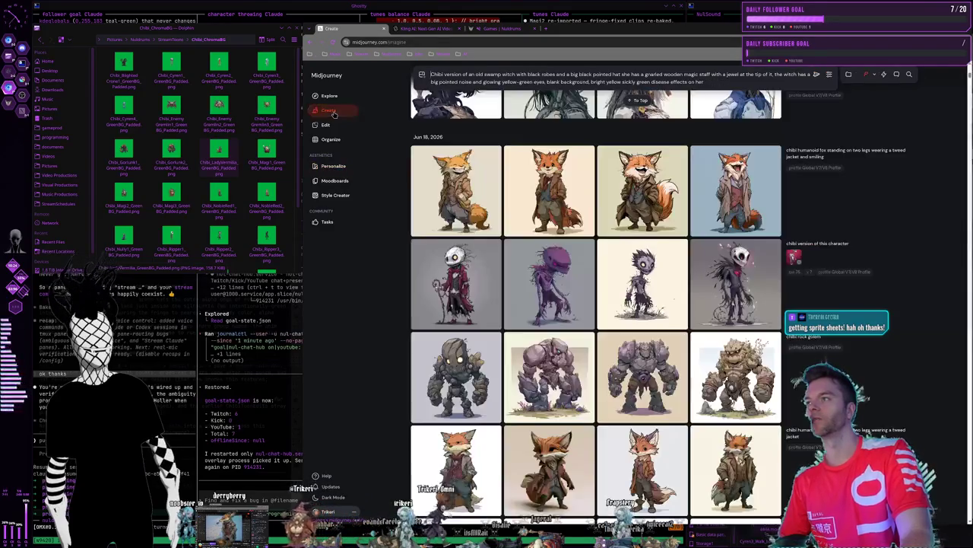
# Scroll down and view the horned triple-skull image enlarged, then dismiss personalization options
pyautogui.scroll(-2, 666, 279)
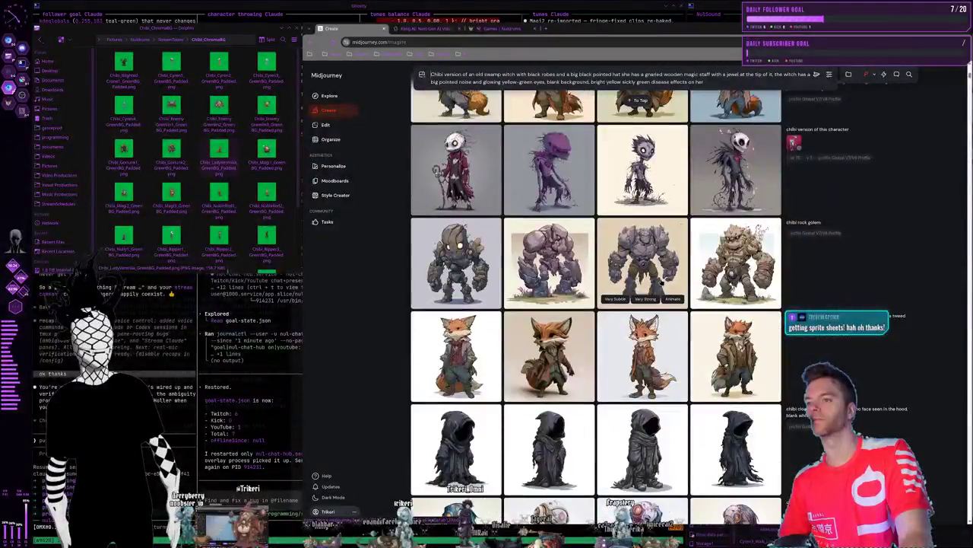
pyautogui.scroll(-1, 627, 334)
pyautogui.scroll(-2, 627, 335)
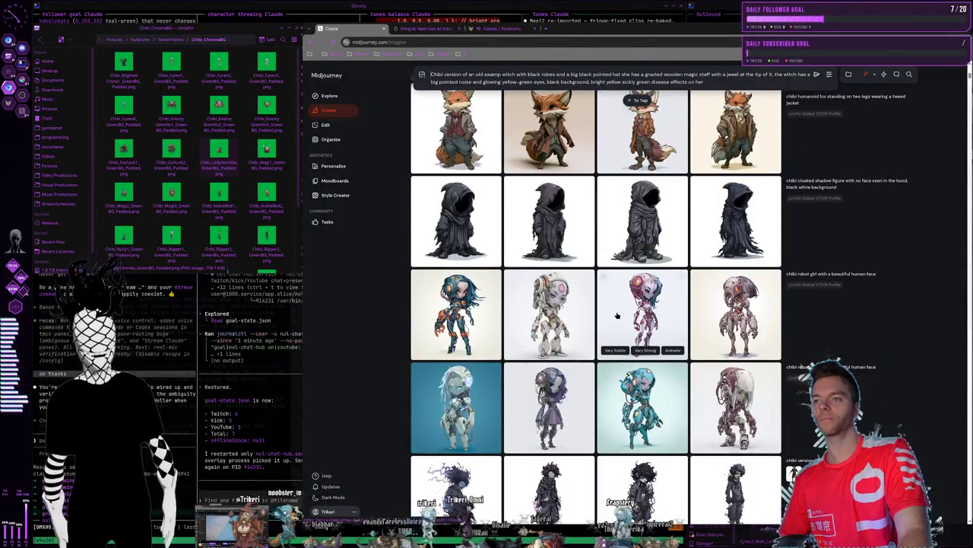
pyautogui.scroll(-1, 560, 376)
pyautogui.scroll(-2, 576, 367)
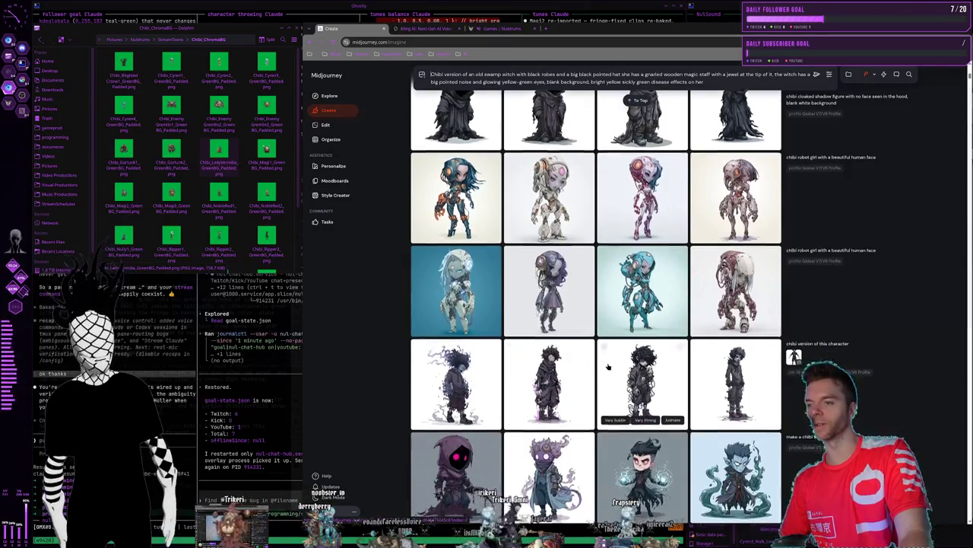
pyautogui.scroll(-1, 608, 369)
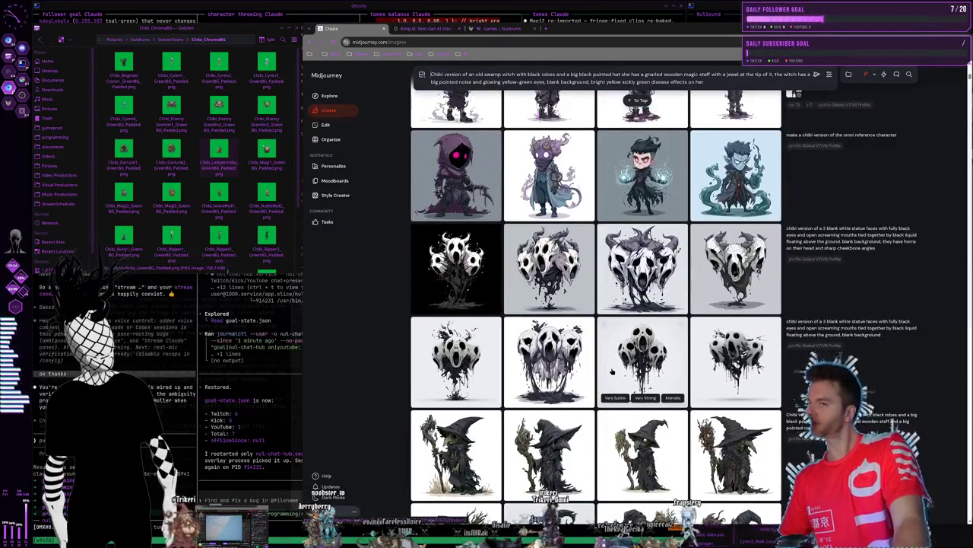
pyautogui.scroll(1, 611, 368)
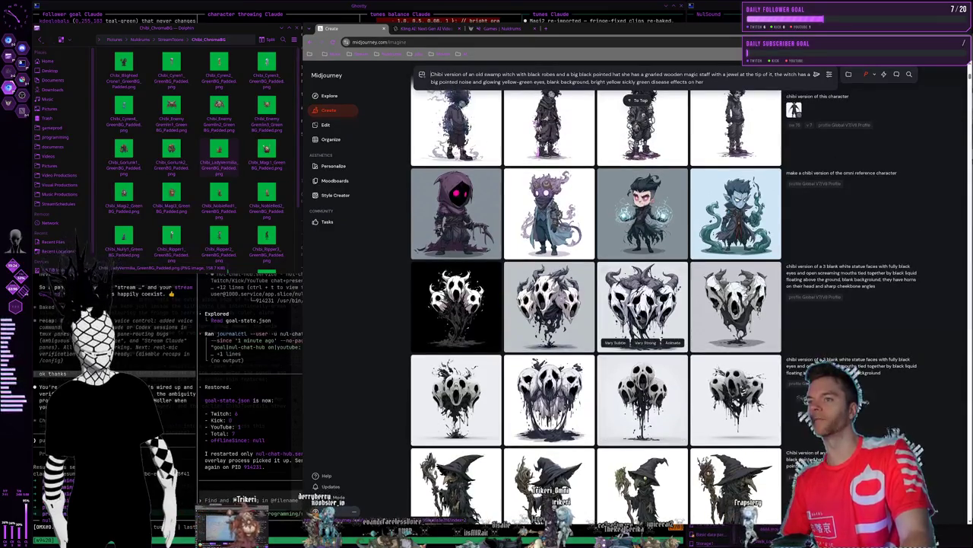
pyautogui.click(643, 304)
pyautogui.press('Escape')
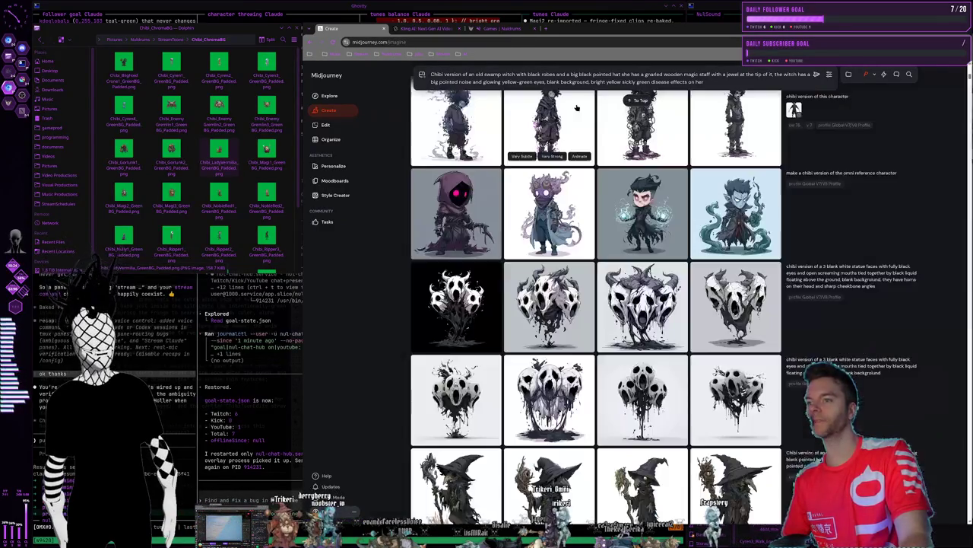
pyautogui.press('Return')
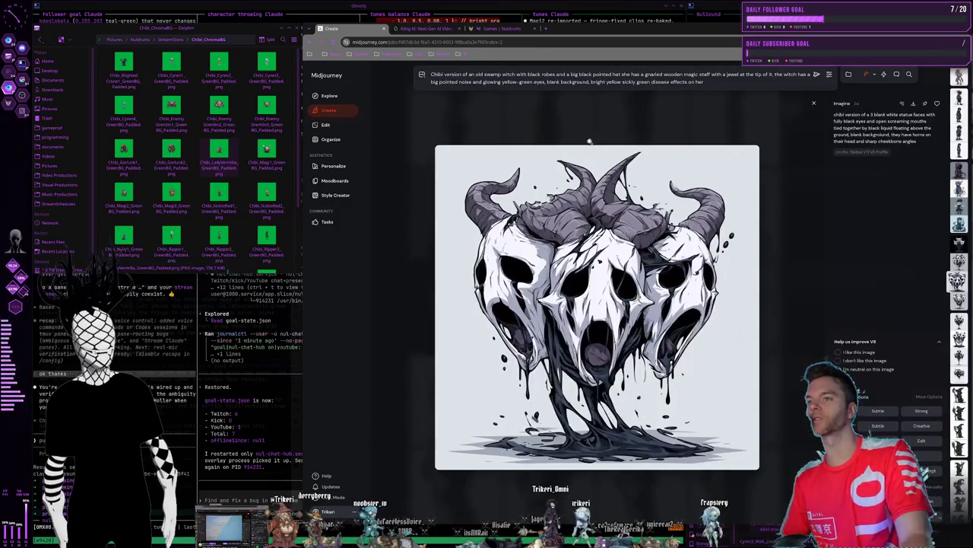
pyautogui.click(586, 113)
pyautogui.moveTo(866, 73)
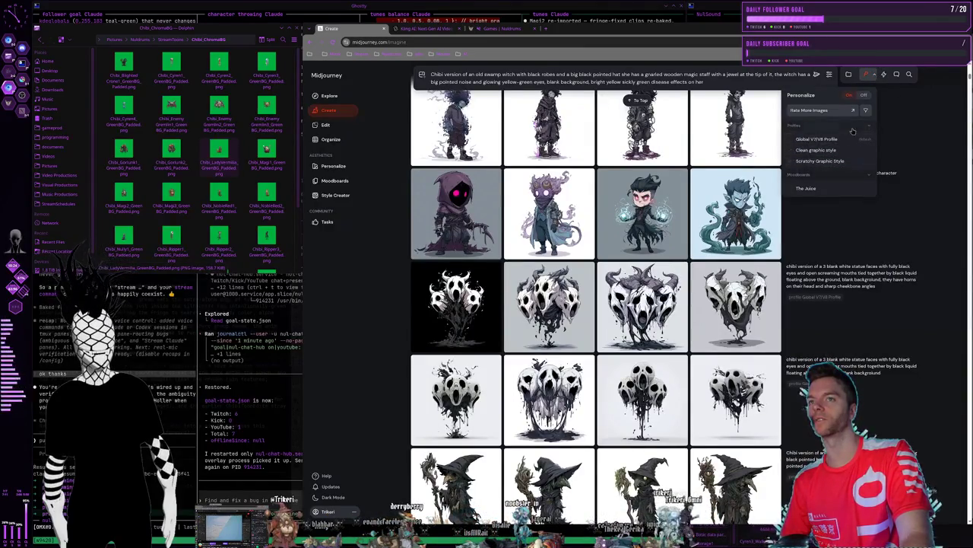
pyautogui.click(917, 208)
pyautogui.moveTo(837, 289)
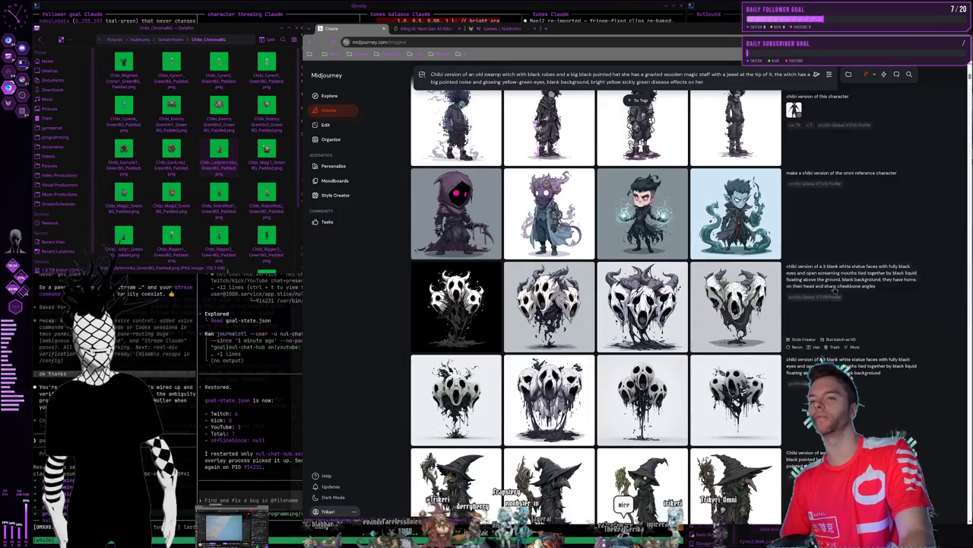
# View the pink and teal chibi robot girl images enlarged
pyautogui.scroll(3, 643, 327)
pyautogui.scroll(2, 643, 327)
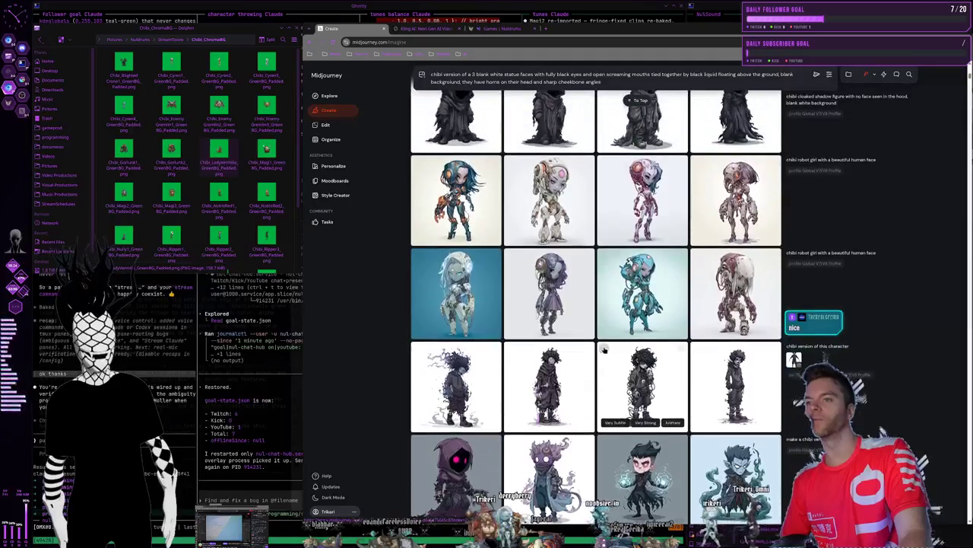
pyautogui.scroll(2, 643, 327)
pyautogui.scroll(2, 643, 327)
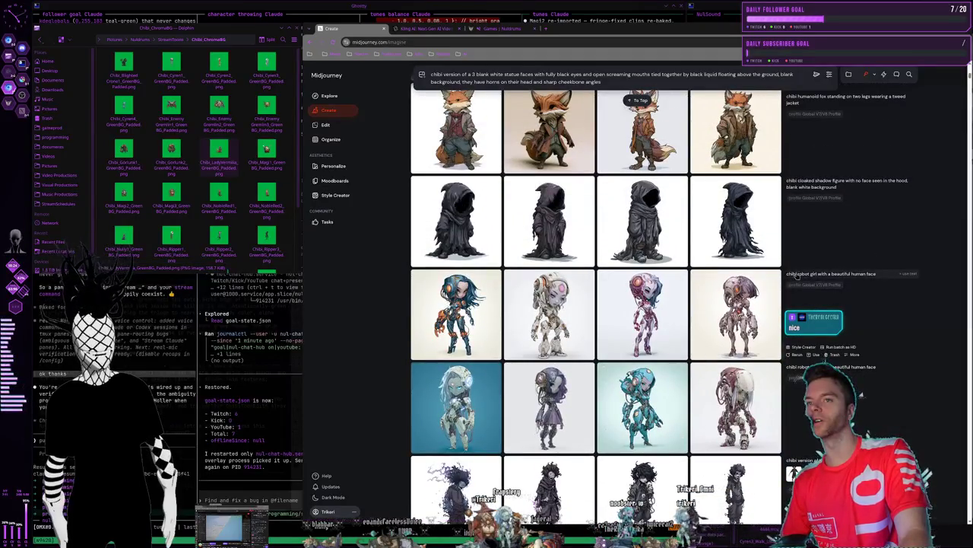
pyautogui.moveTo(642, 200)
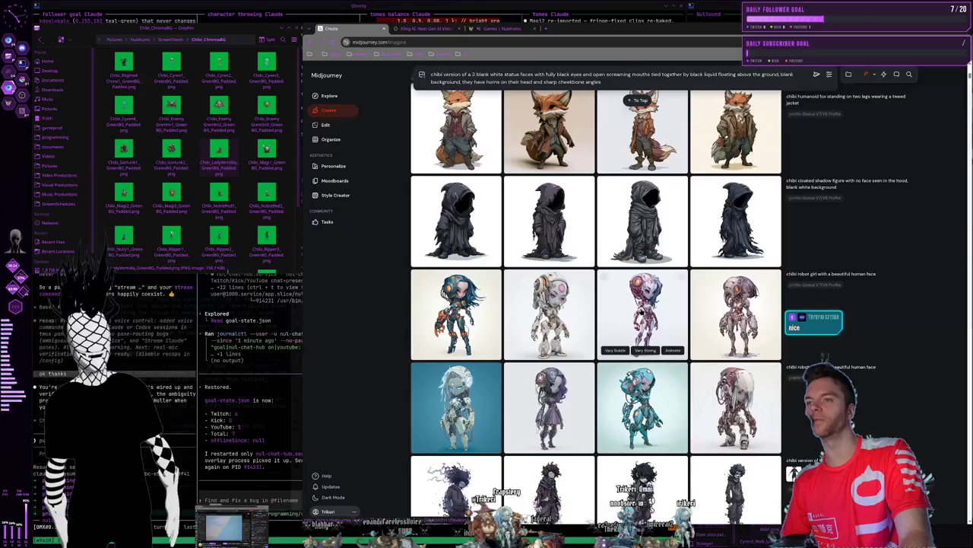
pyautogui.click(641, 312)
pyautogui.click(544, 142)
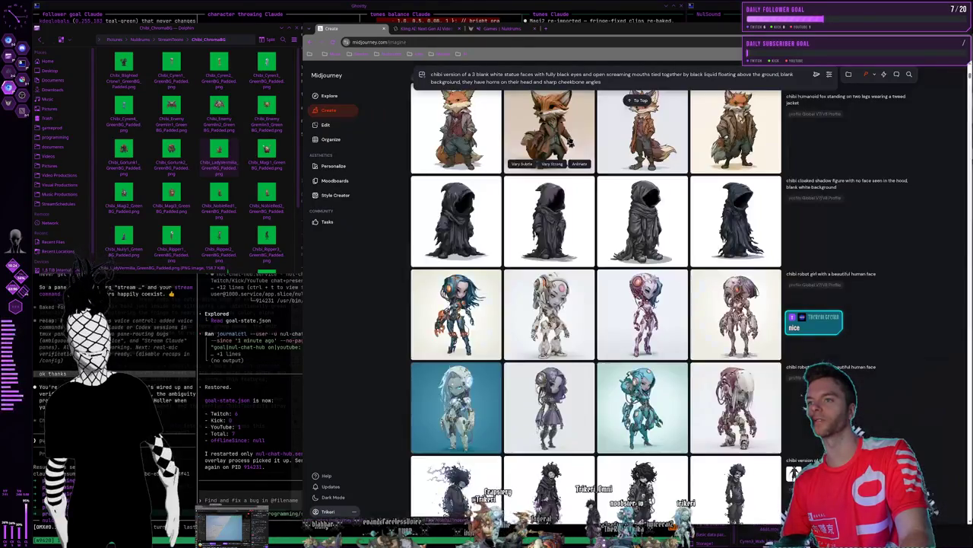
pyautogui.click(641, 312)
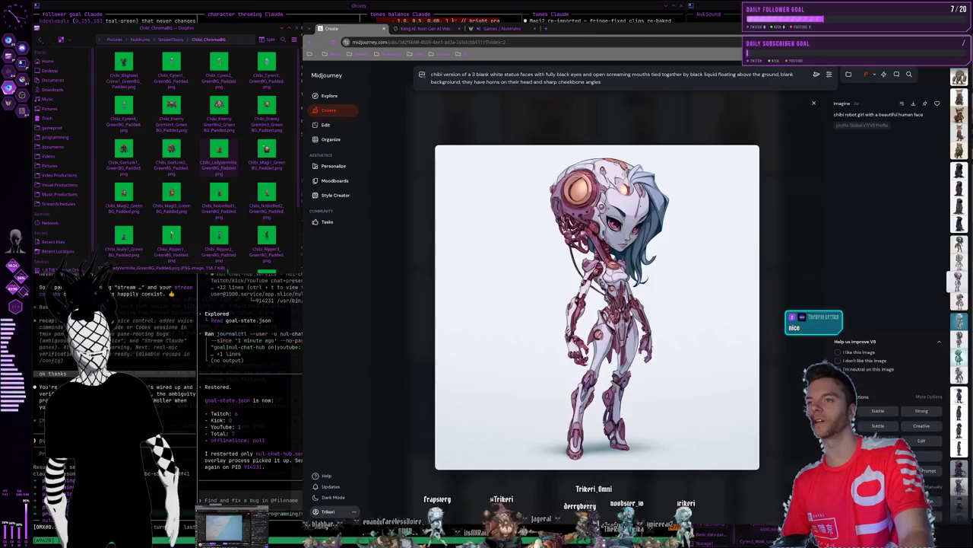
pyautogui.click(551, 132)
pyautogui.scroll(-2, 633, 347)
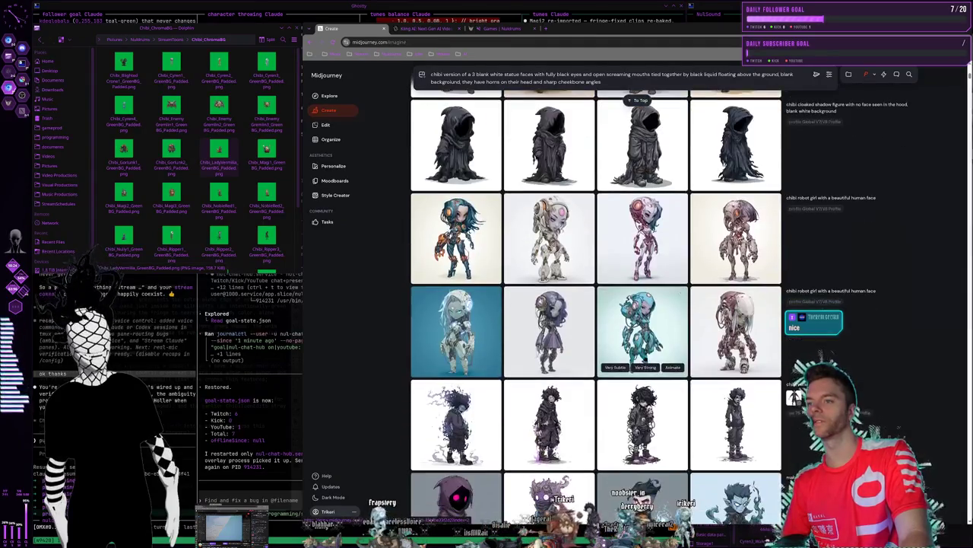
pyautogui.click(631, 342)
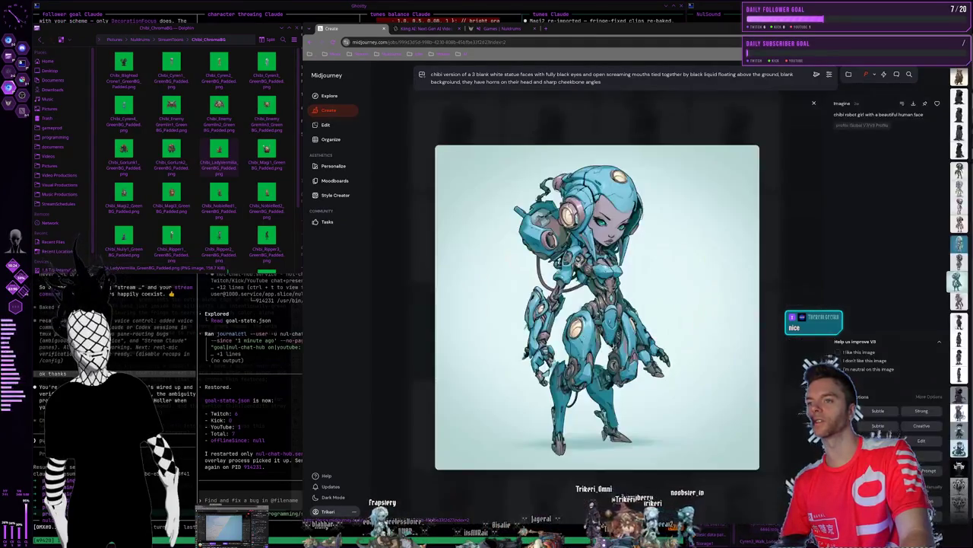
pyautogui.click(571, 112)
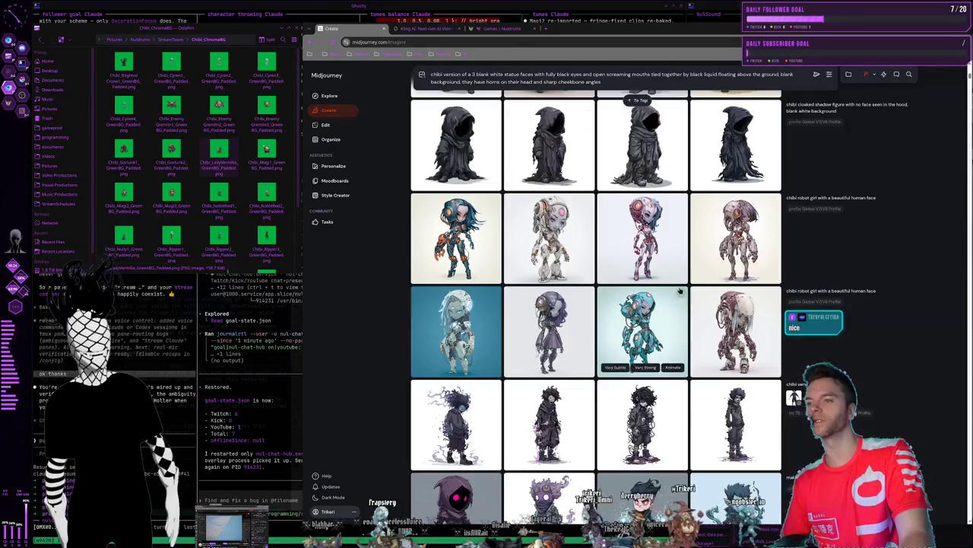
pyautogui.scroll(-3, 685, 229)
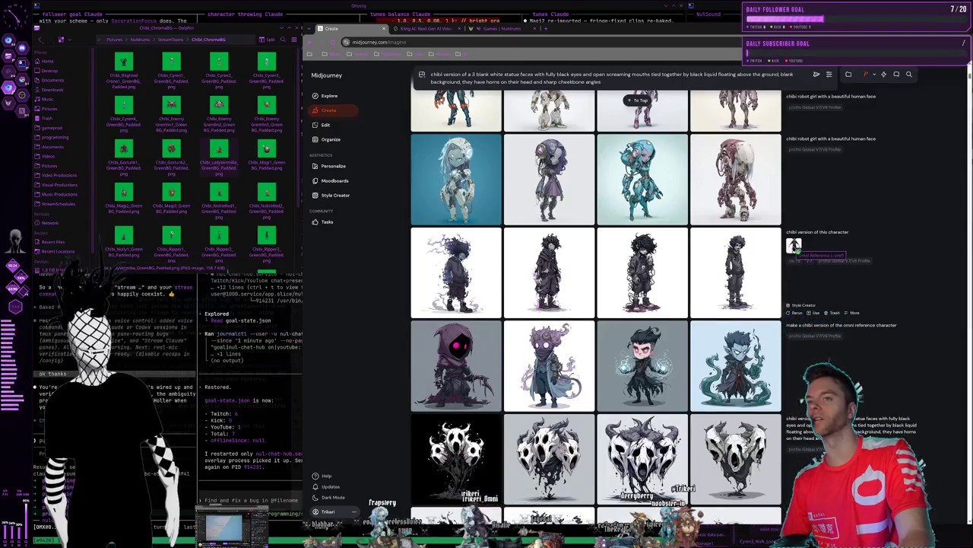
# Drag the scribble-haired character in the dark t-shirt into the Omni Reference slot and preview it
pyautogui.moveTo(794, 245); pyautogui.dragTo(815, 103)
pyautogui.moveTo(793, 230); pyautogui.dragTo(788, 119)
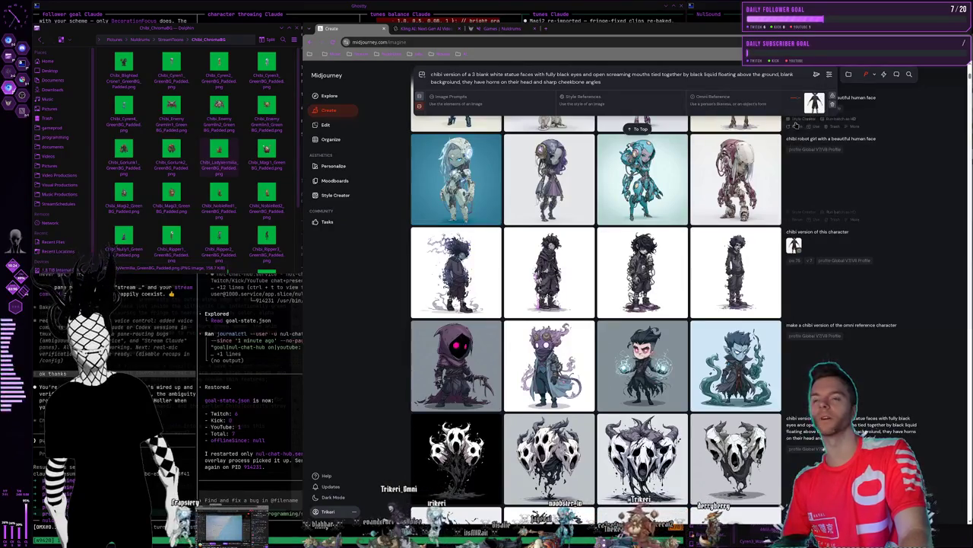
pyautogui.click(813, 103)
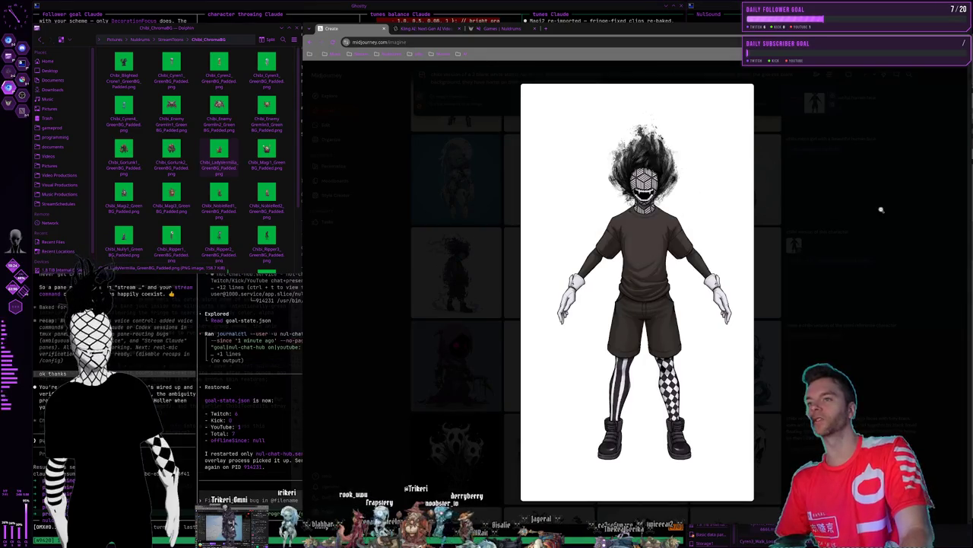
pyautogui.click(855, 203)
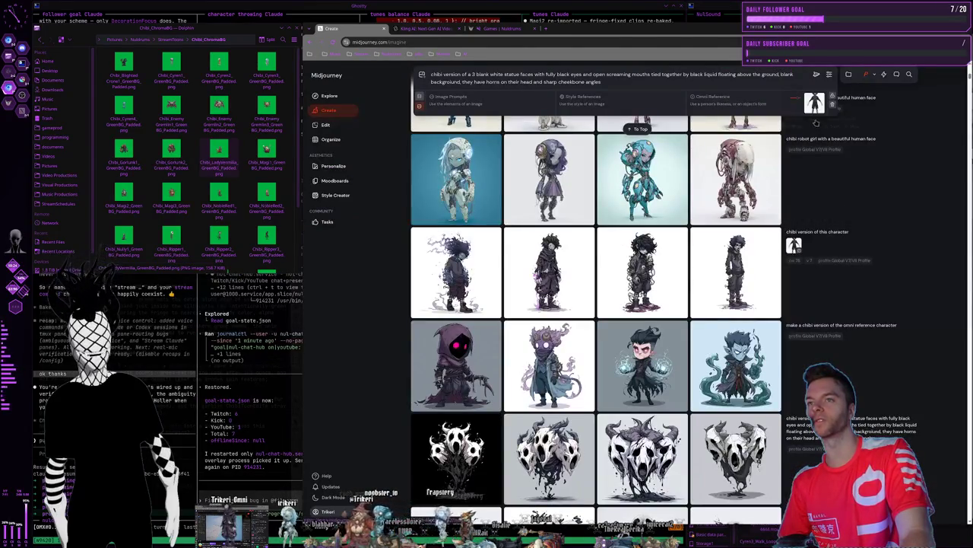
pyautogui.click(643, 271)
pyautogui.press('Escape')
pyautogui.moveTo(818, 231)
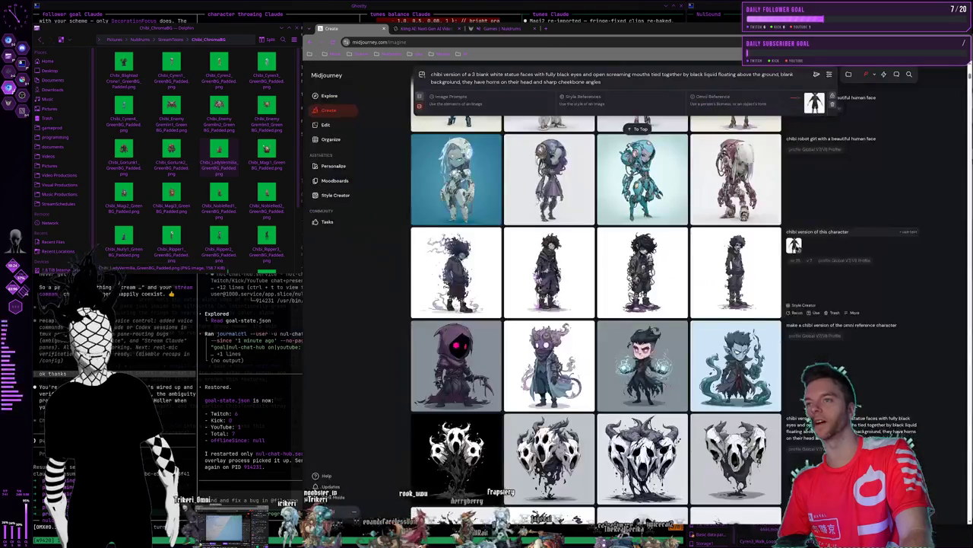
pyautogui.scroll(1, 687, 311)
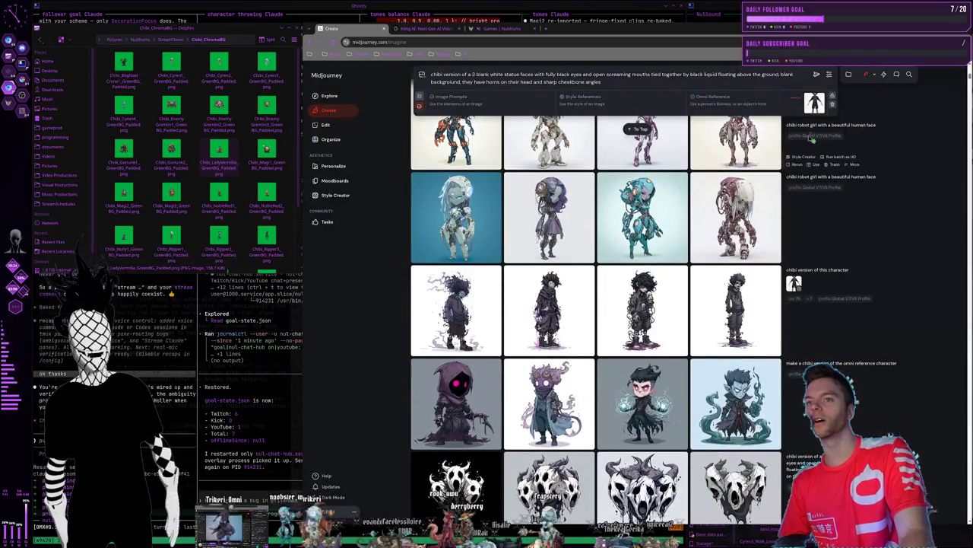
pyautogui.click(725, 101)
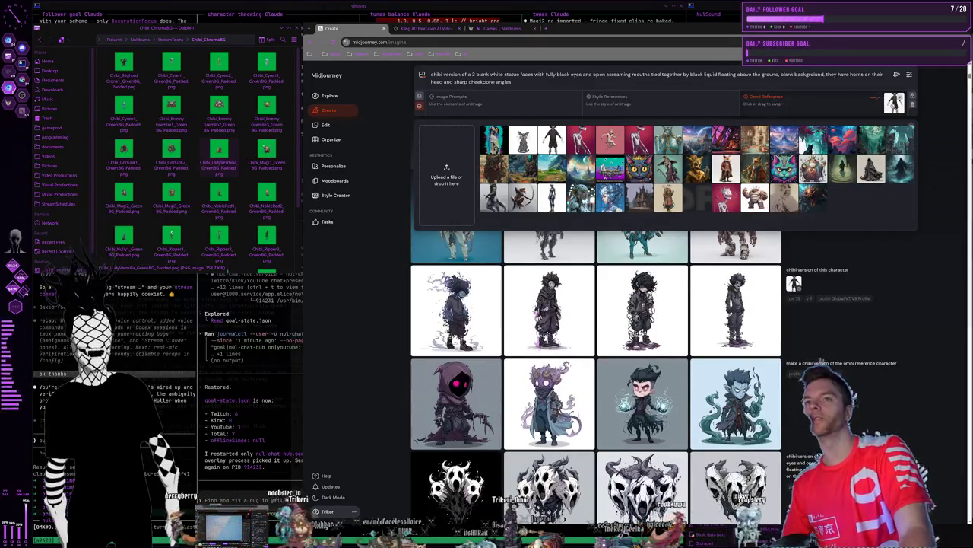
# Raise the Omni Reference strength, collapse the reference panel, and check personalization options
pyautogui.click(877, 99)
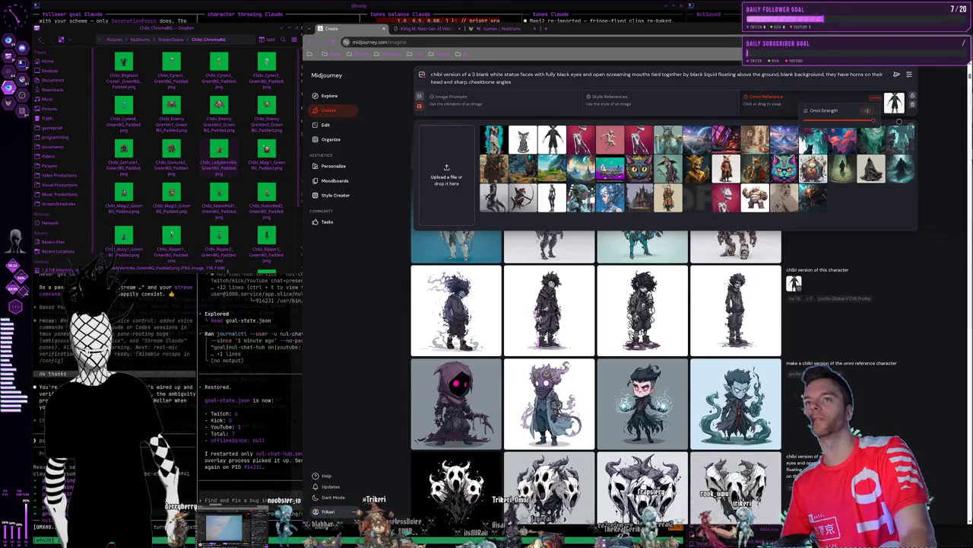
pyautogui.moveTo(804, 120); pyautogui.dragTo(859, 123)
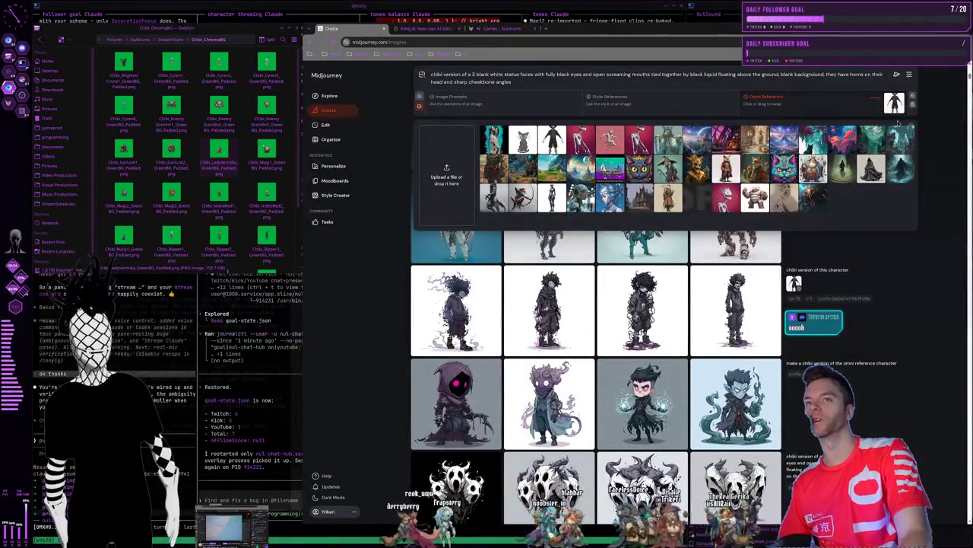
pyautogui.click(850, 264)
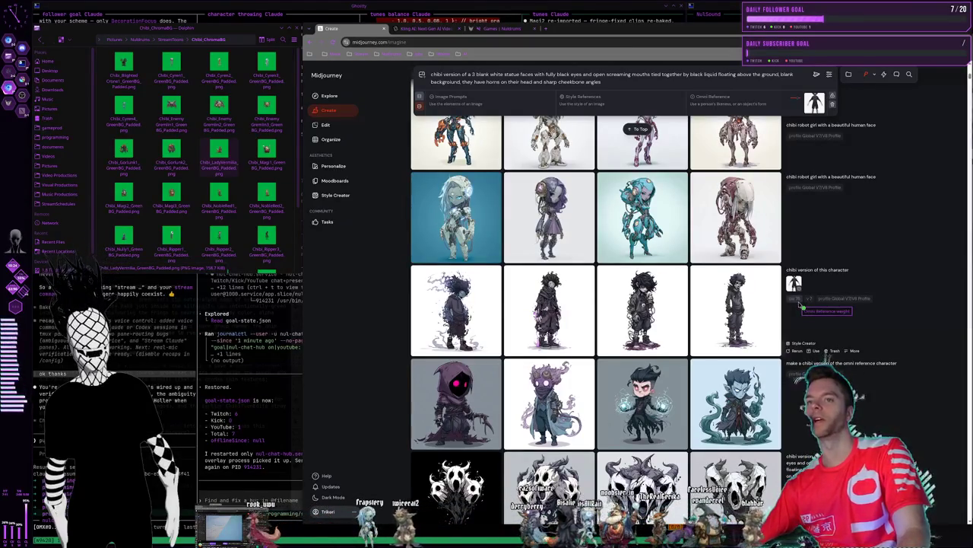
pyautogui.click(865, 74)
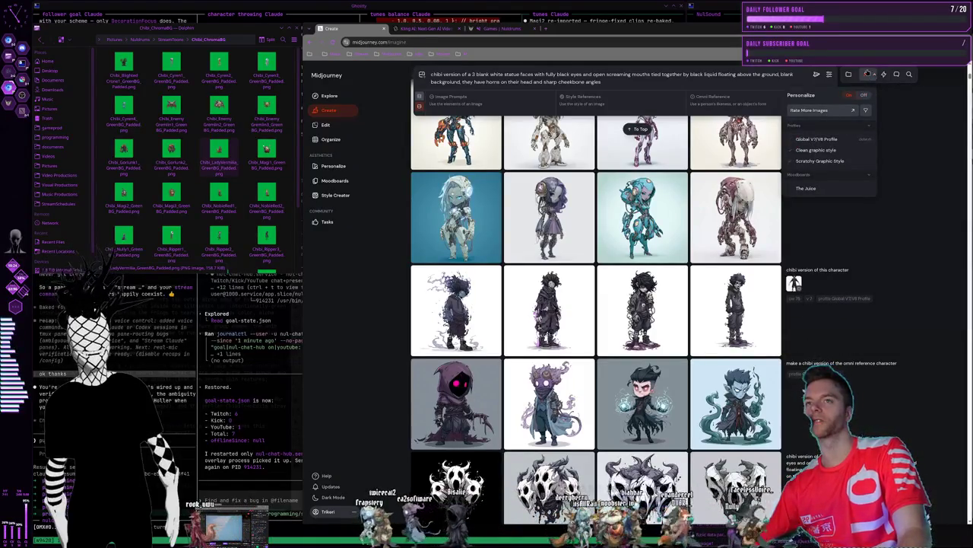
# Preview the hooded dark chibi, then open the glowing-eyed chibi skeleton creature enlarged
pyautogui.click(877, 77)
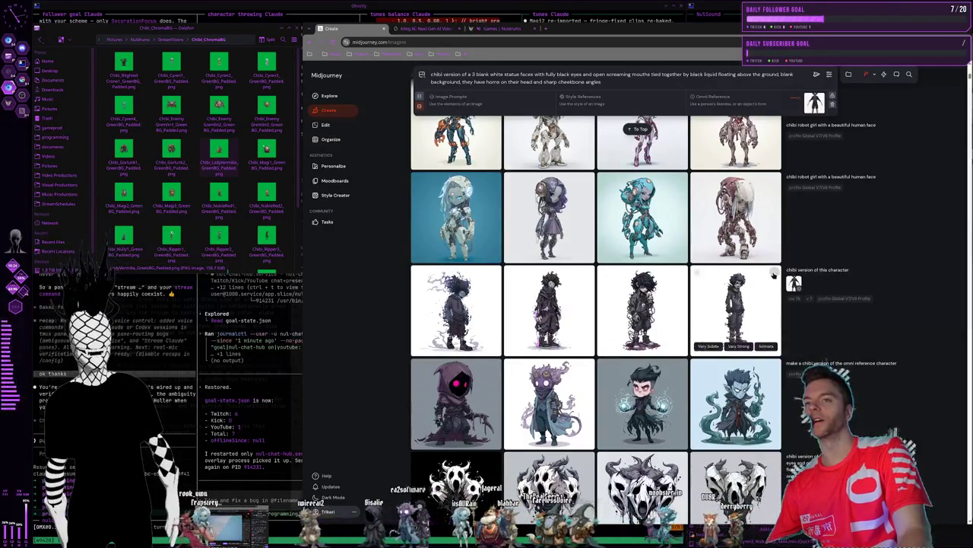
pyautogui.moveTo(850, 270)
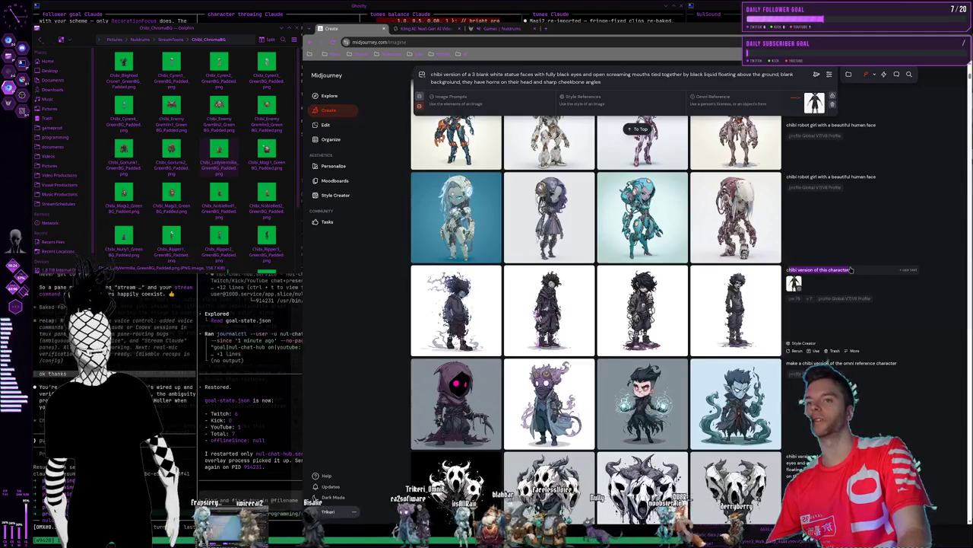
pyautogui.click(556, 308)
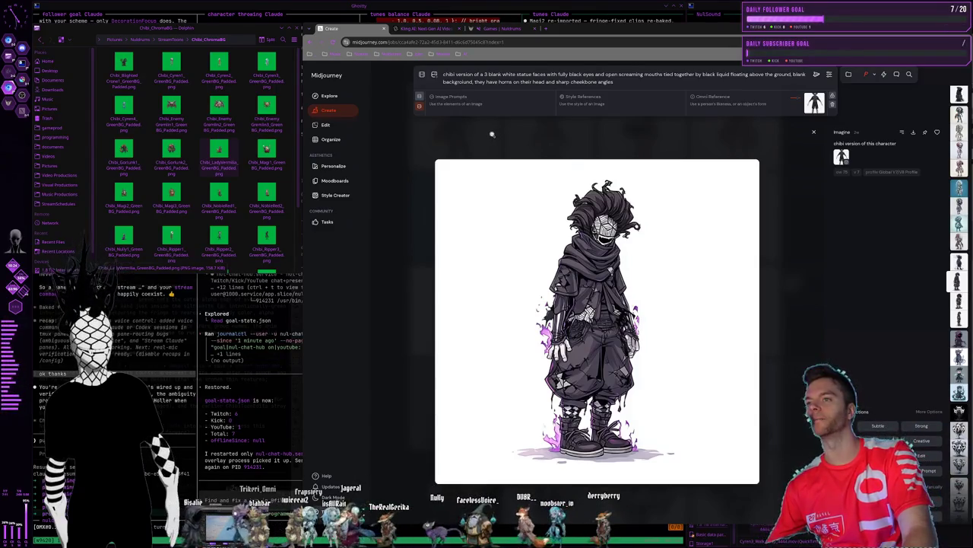
pyautogui.click(492, 134)
pyautogui.scroll(-5, 616, 362)
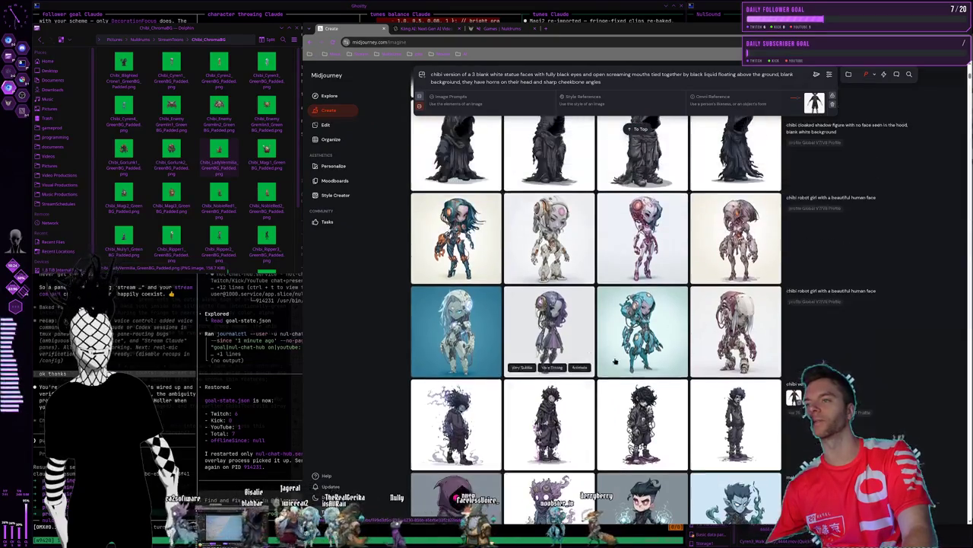
pyautogui.scroll(1, 616, 362)
pyautogui.scroll(2, 600, 366)
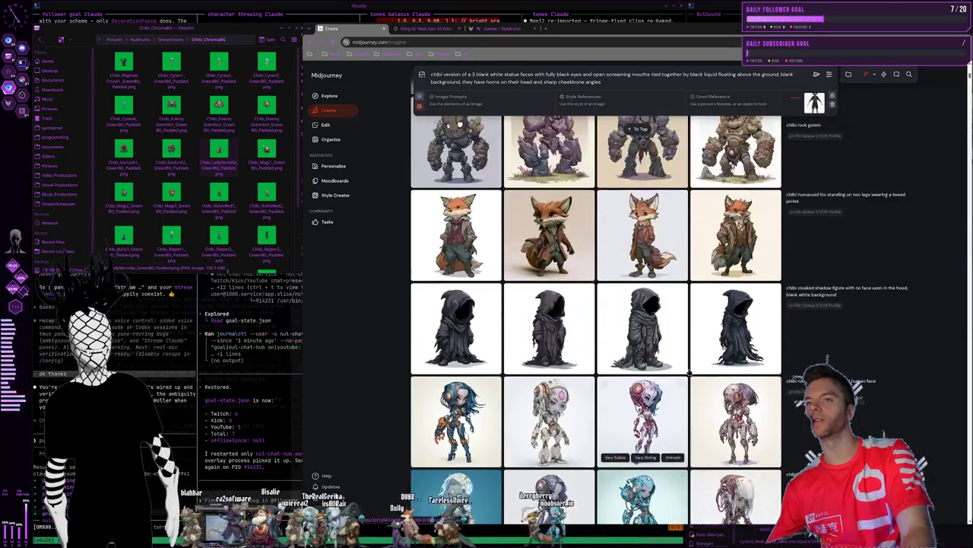
pyautogui.scroll(3, 735, 381)
pyautogui.scroll(1, 735, 380)
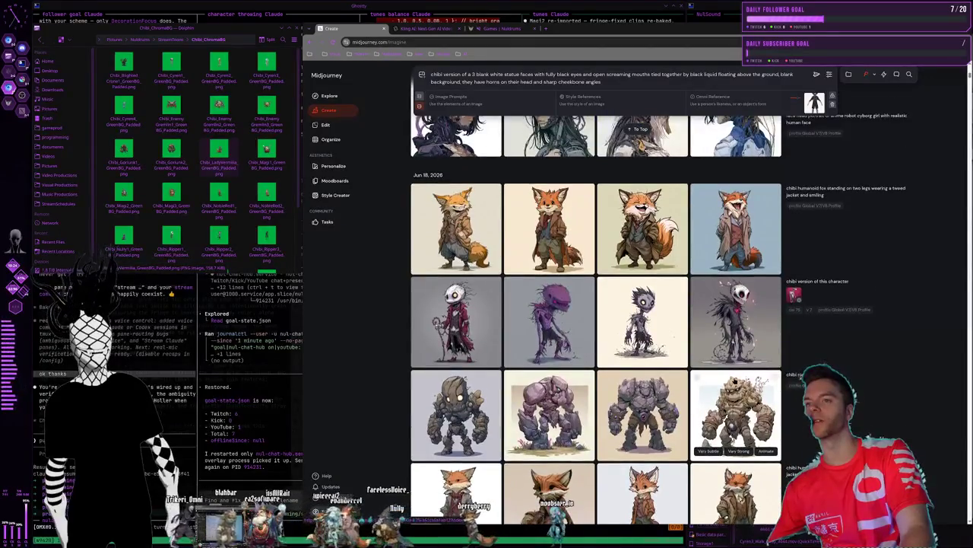
pyautogui.moveTo(643, 321)
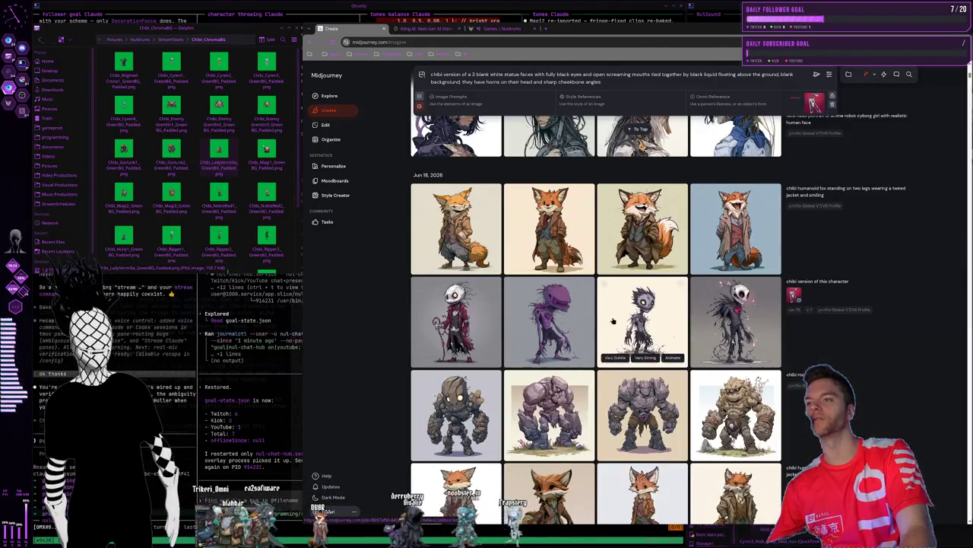
pyautogui.click(646, 327)
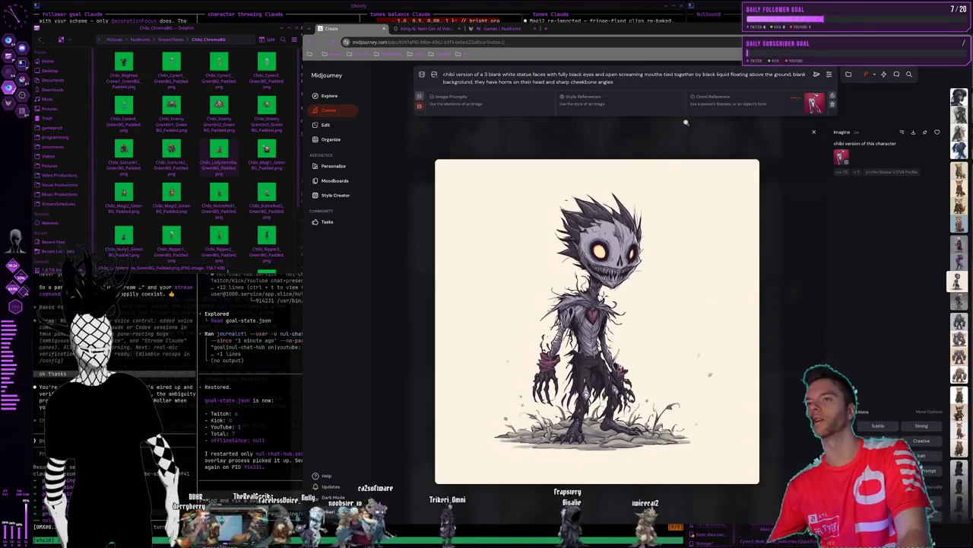
# Close the skeleton view, scroll up, and preview the one-eyed skull character on magenta
pyautogui.press('Escape')
pyautogui.scroll(3, 684, 122)
pyautogui.scroll(5, 637, 338)
pyautogui.scroll(5, 638, 339)
pyautogui.scroll(5, 637, 338)
pyautogui.scroll(5, 638, 338)
pyautogui.scroll(3, 635, 340)
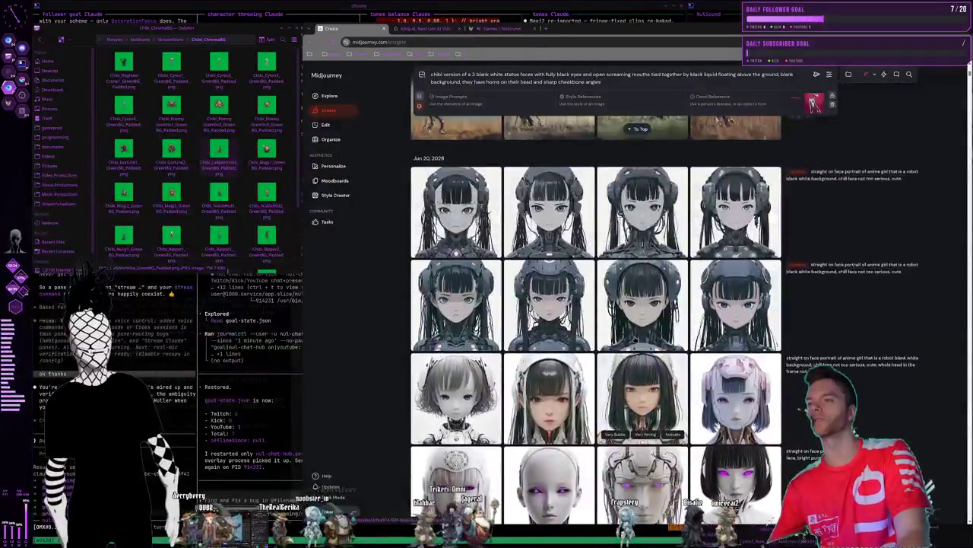
pyautogui.scroll(5, 635, 339)
pyautogui.scroll(5, 635, 339)
pyautogui.scroll(5, 636, 340)
pyautogui.scroll(3, 636, 340)
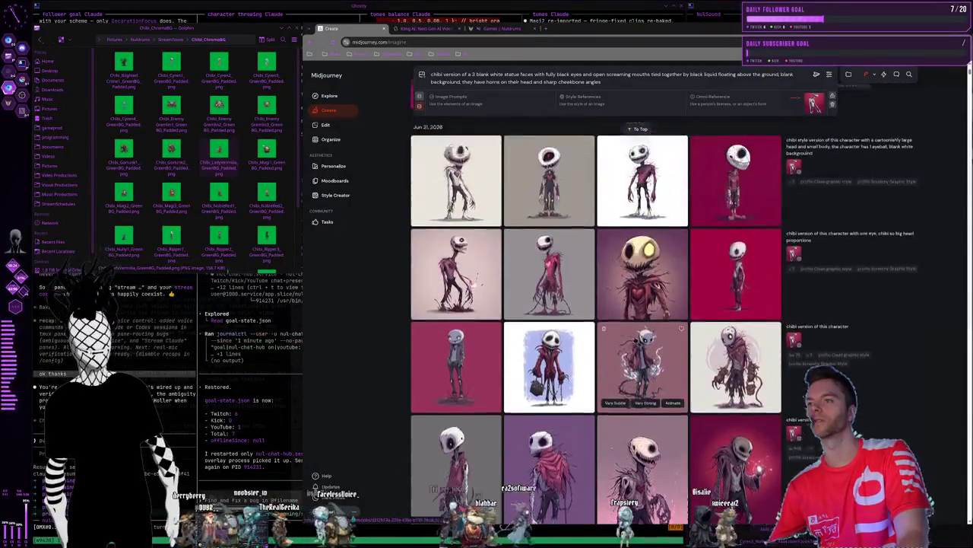
pyautogui.scroll(2, 636, 340)
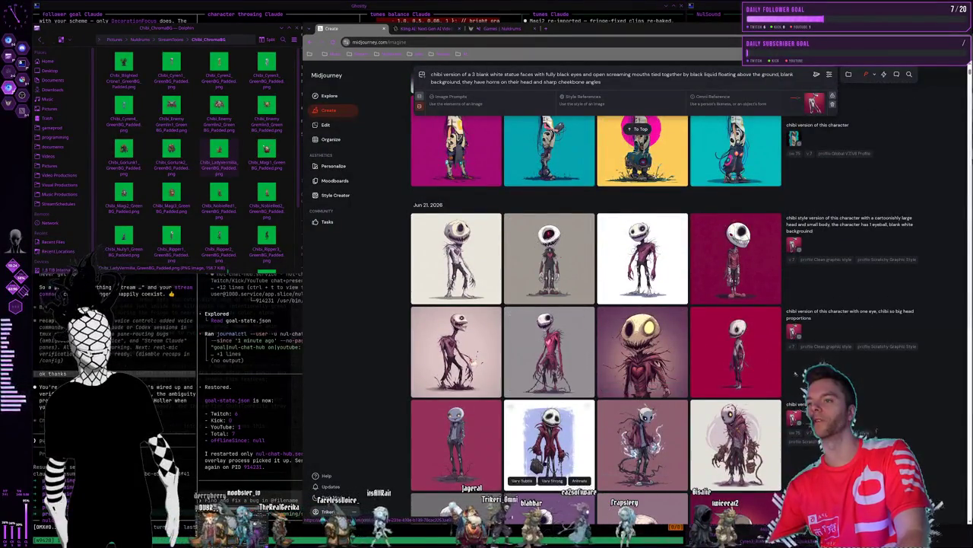
pyautogui.moveTo(457, 181)
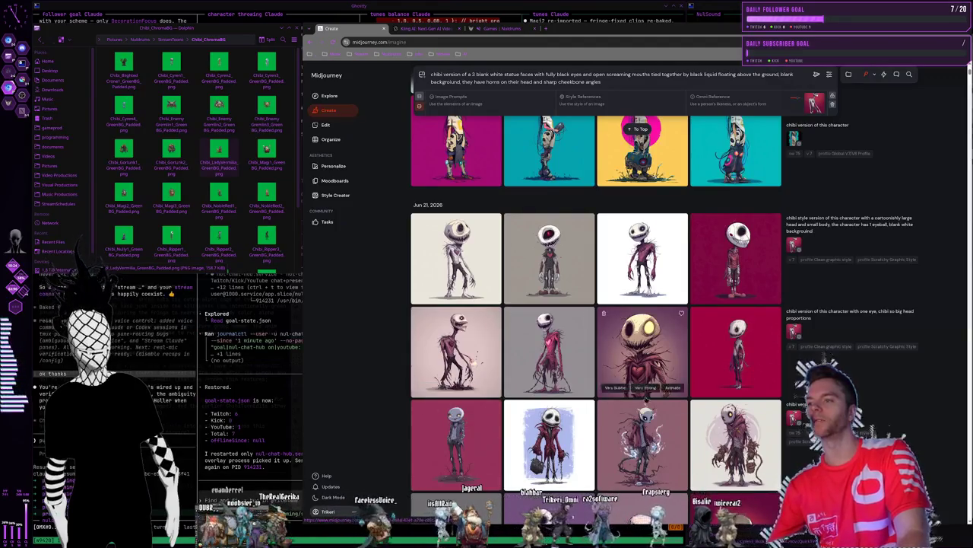
pyautogui.moveTo(456, 258)
pyautogui.click(732, 255)
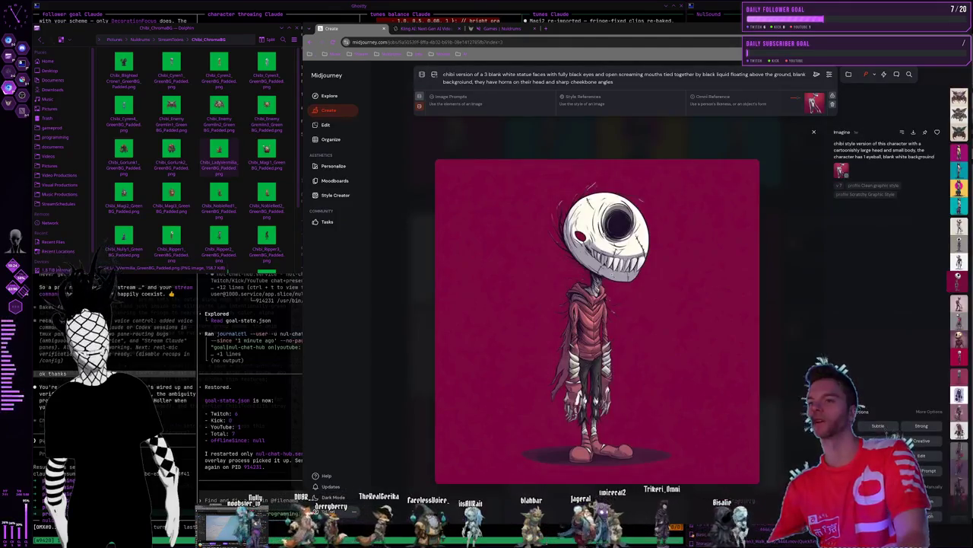
pyautogui.click(600, 152)
# Scroll up to the winged gremlin generations and bring up the generation settings
pyautogui.scroll(2, 618, 403)
pyautogui.scroll(2, 618, 403)
pyautogui.scroll(1, 617, 402)
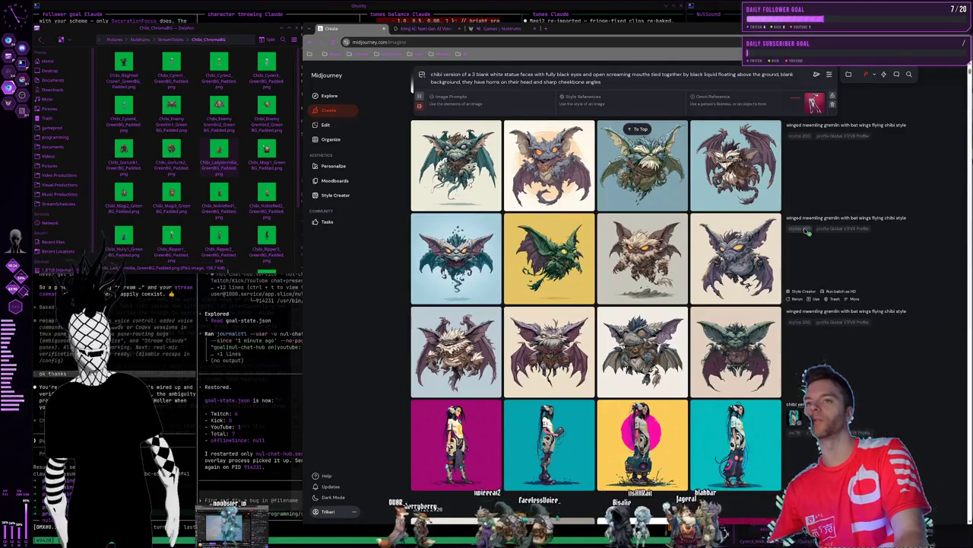
pyautogui.click(826, 75)
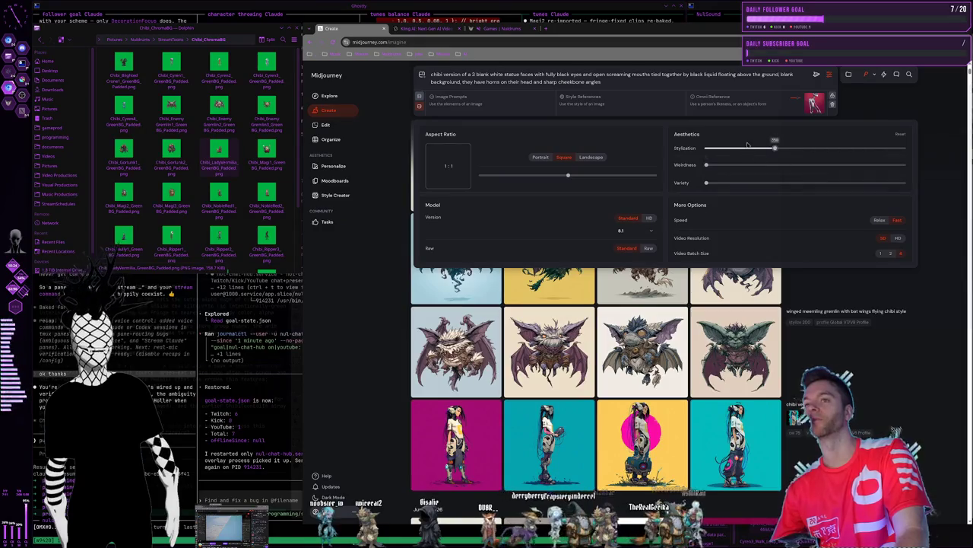
# Close the settings and reuse the prompt 'winged meemling gremlin with bat wings flying chibi style'
pyautogui.click(749, 307)
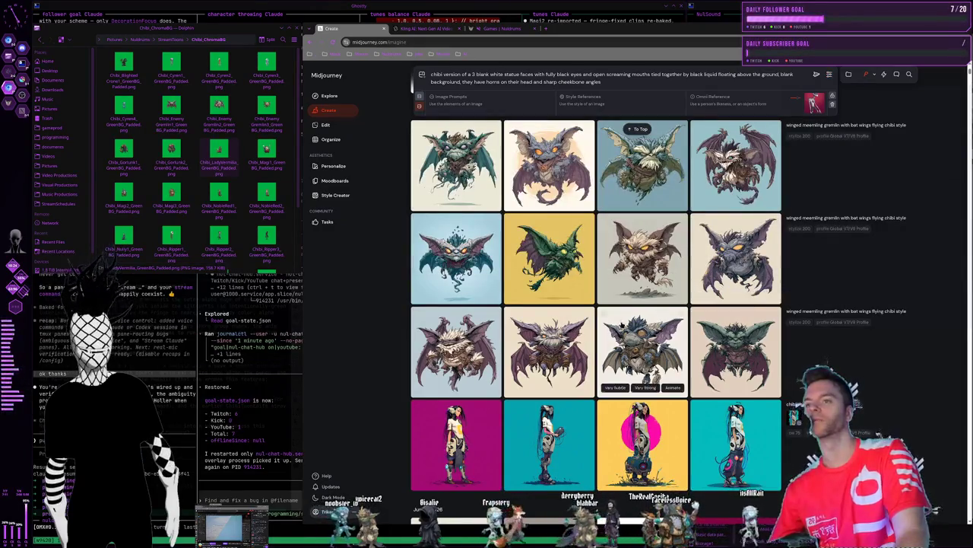
pyautogui.moveTo(456, 351)
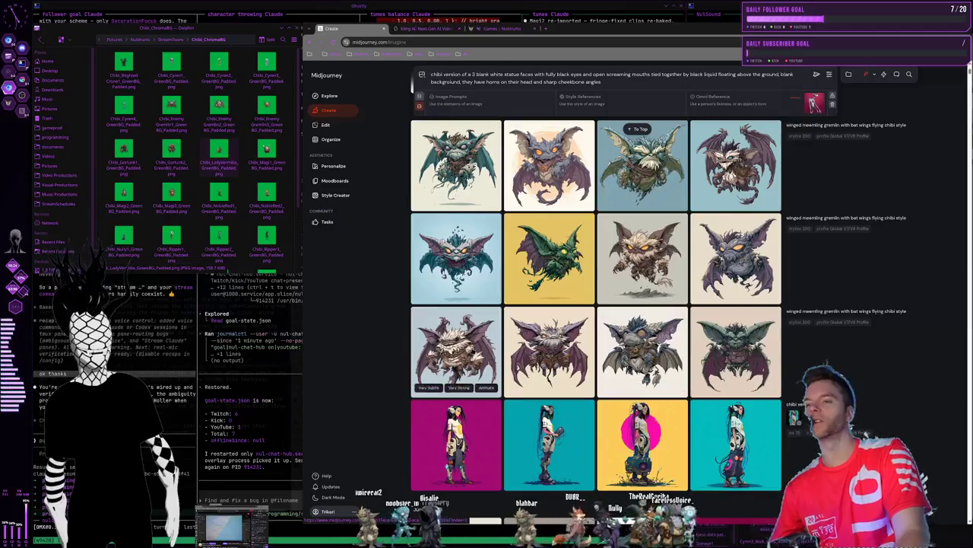
pyautogui.scroll(1, 779, 337)
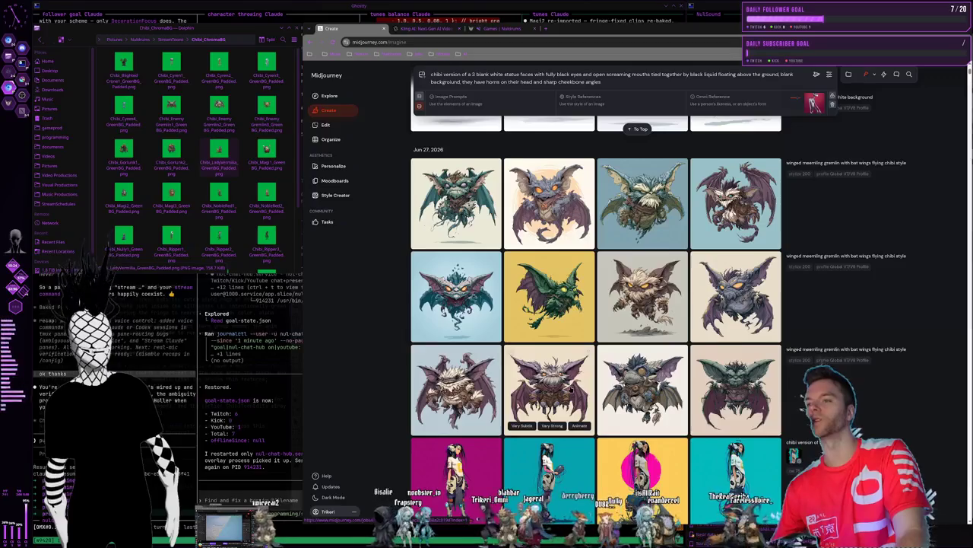
pyautogui.moveTo(549, 351)
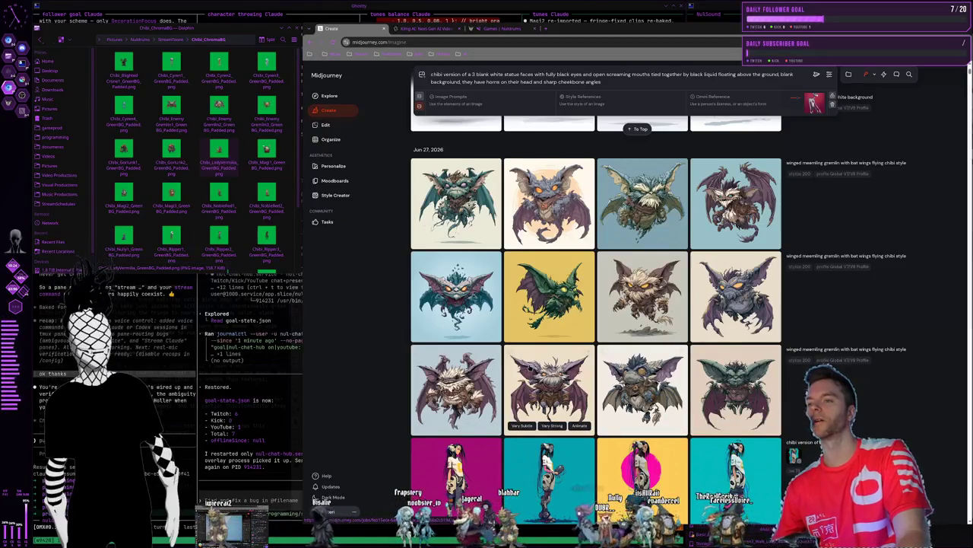
pyautogui.moveTo(549, 389)
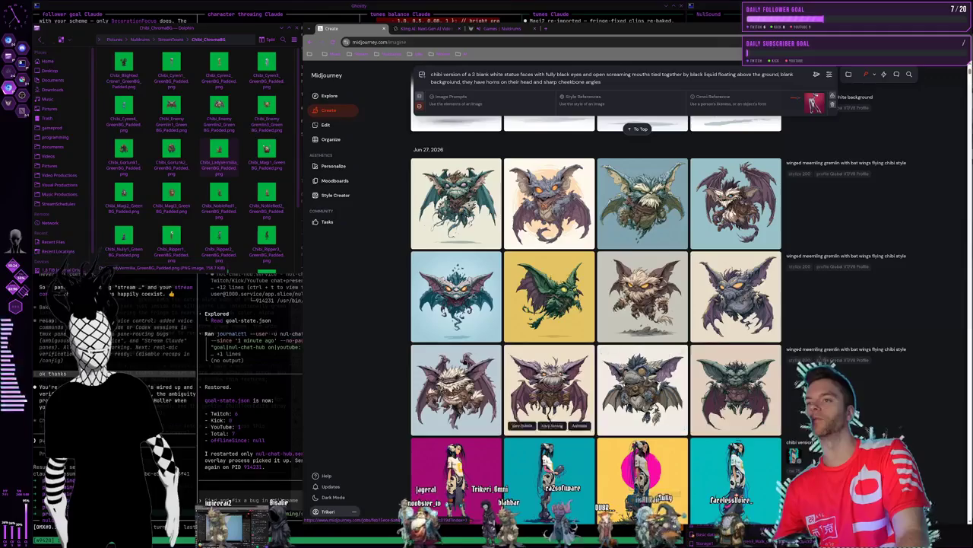
pyautogui.click(914, 349)
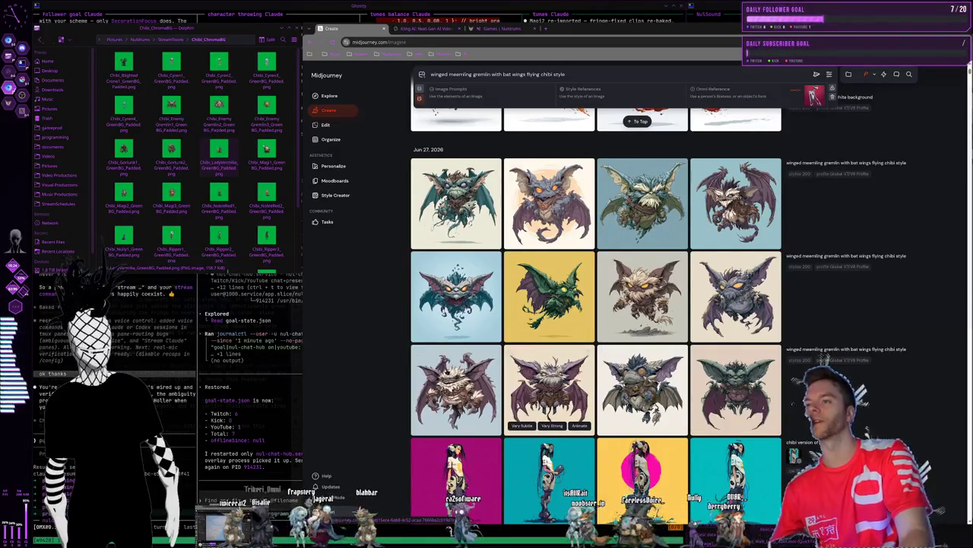
pyautogui.scroll(1, 690, 378)
pyautogui.scroll(3, 689, 378)
pyautogui.scroll(3, 689, 378)
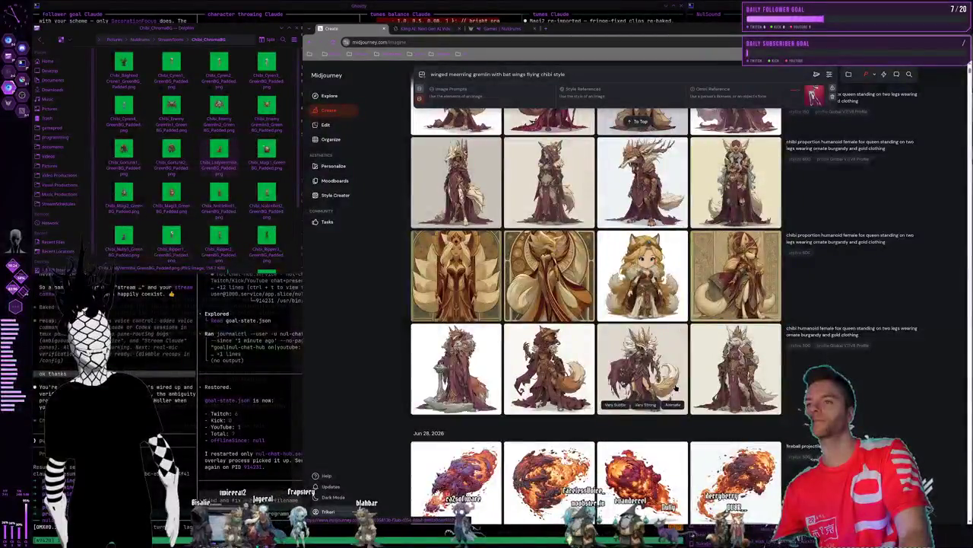
pyautogui.scroll(2, 677, 384)
pyautogui.scroll(2, 669, 390)
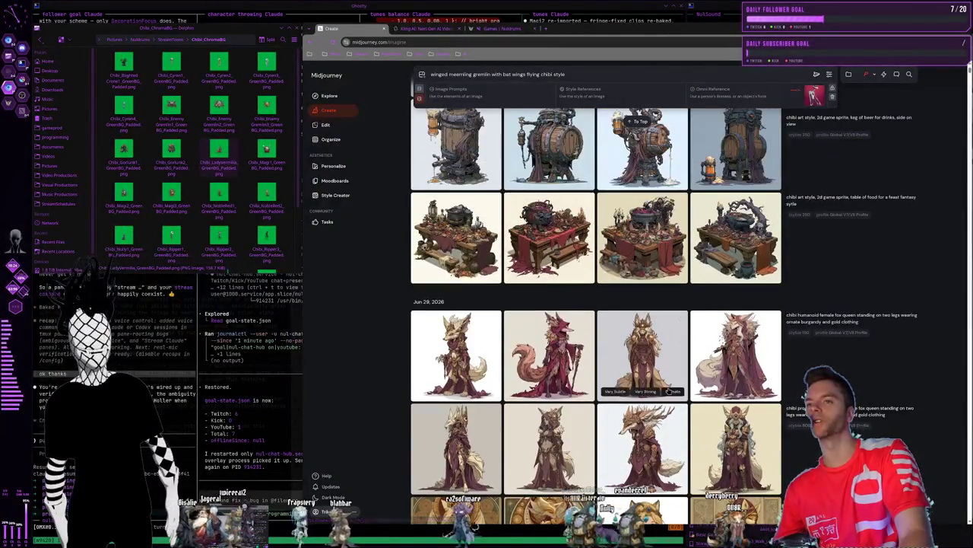
pyautogui.scroll(-1, 668, 391)
pyautogui.scroll(-2, 666, 392)
pyautogui.scroll(-3, 666, 392)
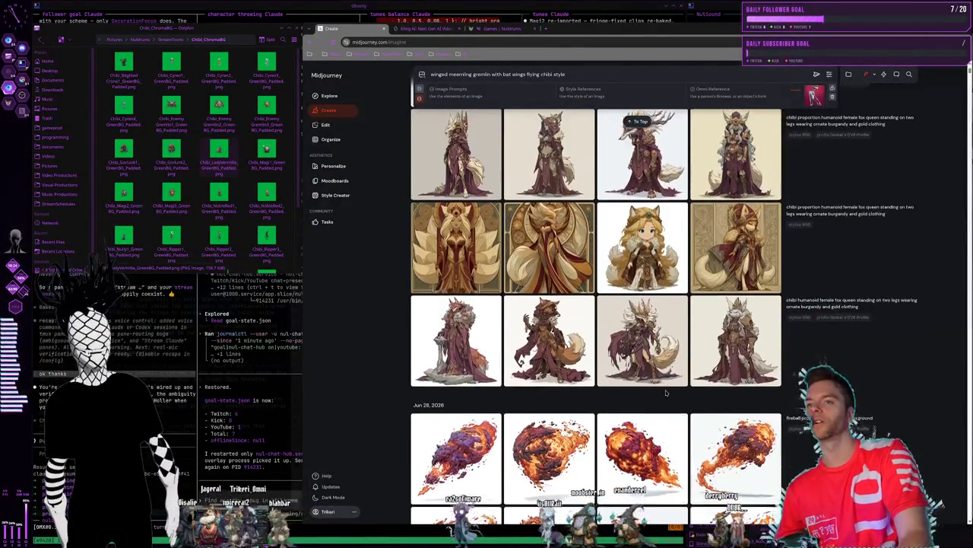
pyautogui.scroll(1, 666, 392)
pyautogui.scroll(1, 666, 393)
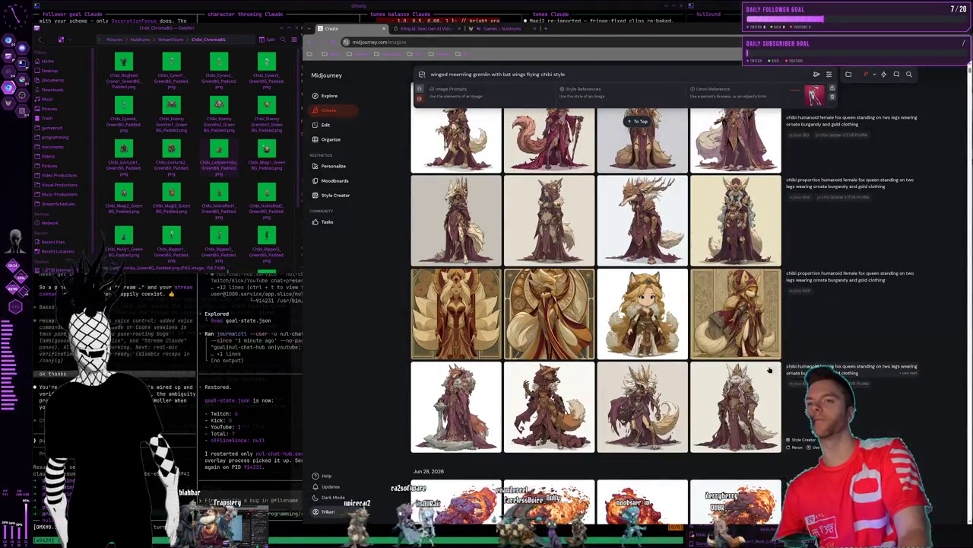
# Browse the feed and view the red fox-with-staff images enlarged
pyautogui.scroll(1, 770, 370)
pyautogui.scroll(1, 769, 370)
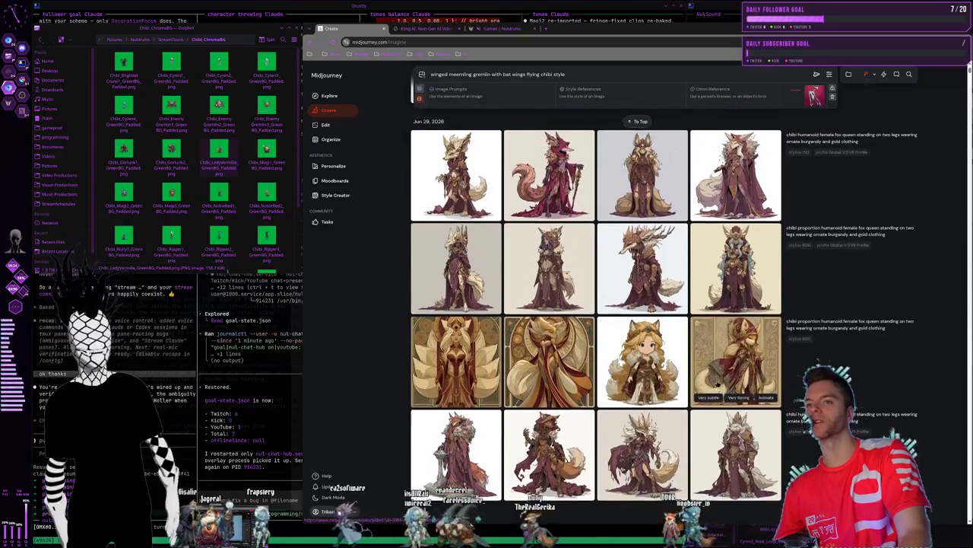
pyautogui.scroll(2, 769, 369)
pyautogui.click(549, 281)
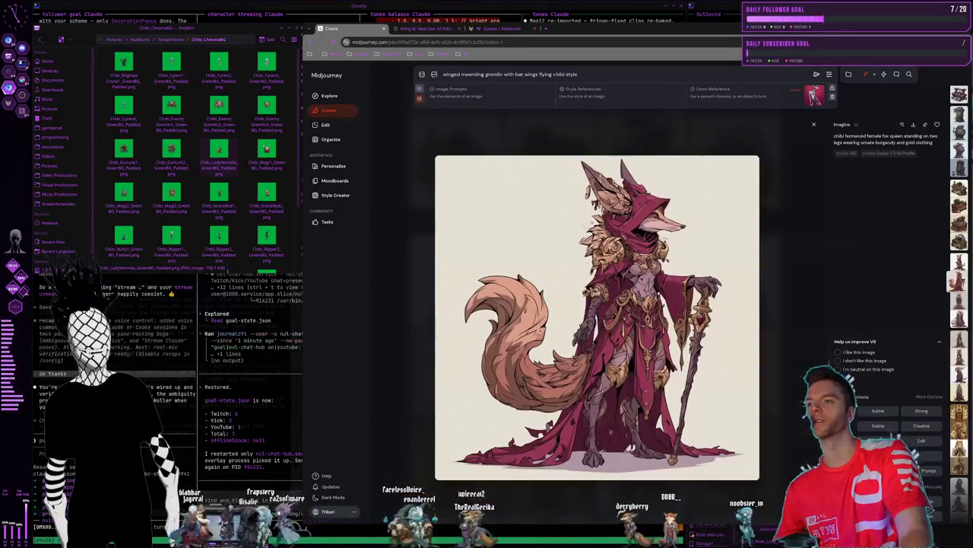
pyautogui.click(564, 136)
pyautogui.scroll(3, 714, 324)
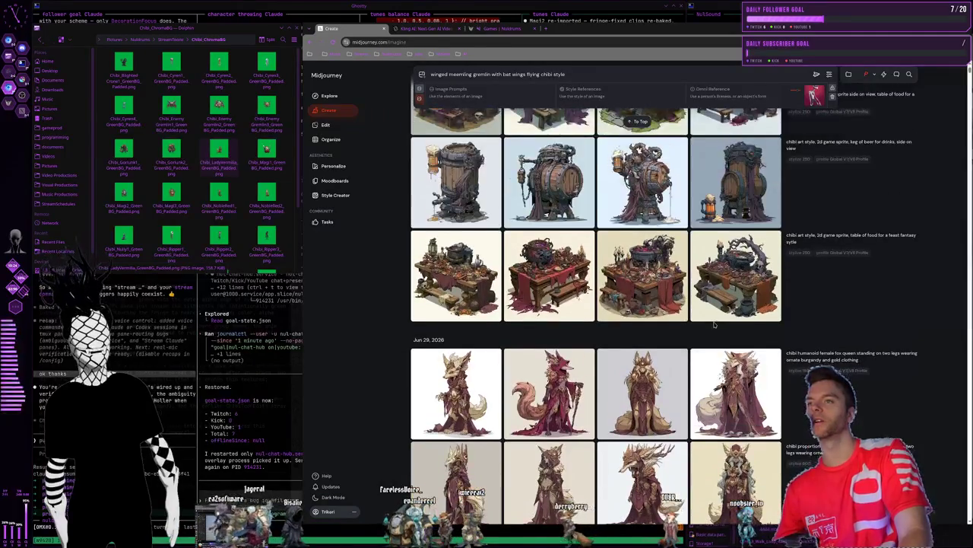
pyautogui.click(563, 380)
pyautogui.press('Escape')
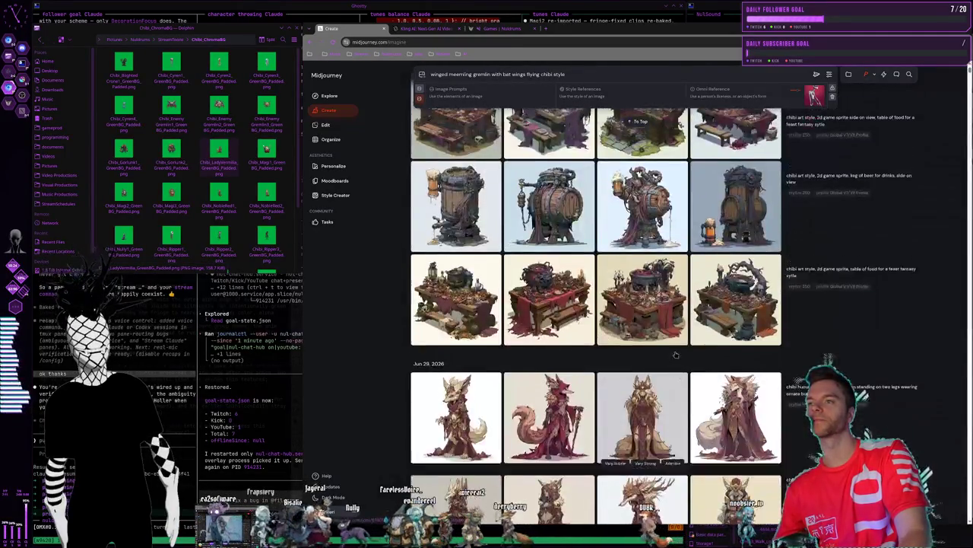
pyautogui.scroll(2, 675, 355)
pyautogui.scroll(3, 675, 355)
pyautogui.scroll(3, 674, 356)
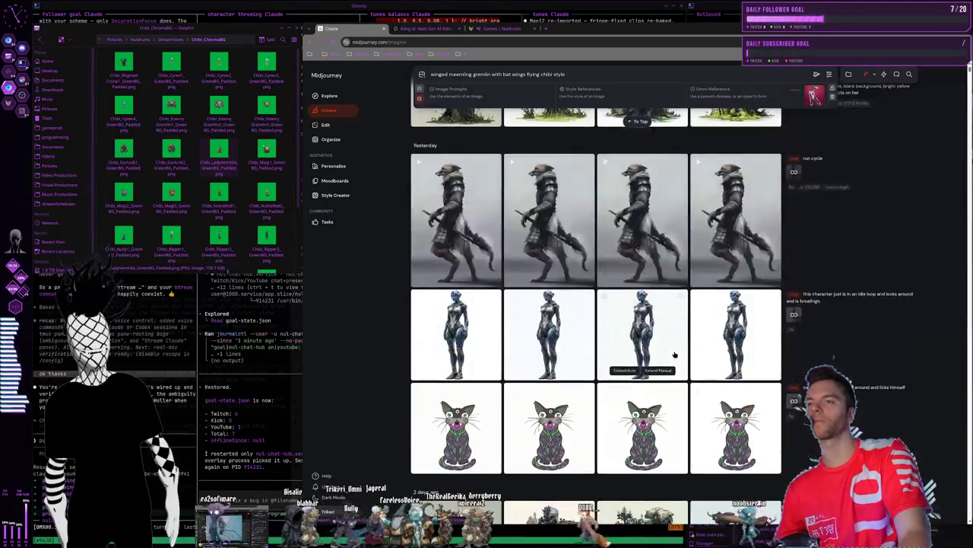
pyautogui.scroll(3, 673, 353)
pyautogui.scroll(-2, 673, 354)
pyautogui.scroll(-3, 673, 354)
pyautogui.scroll(-3, 673, 356)
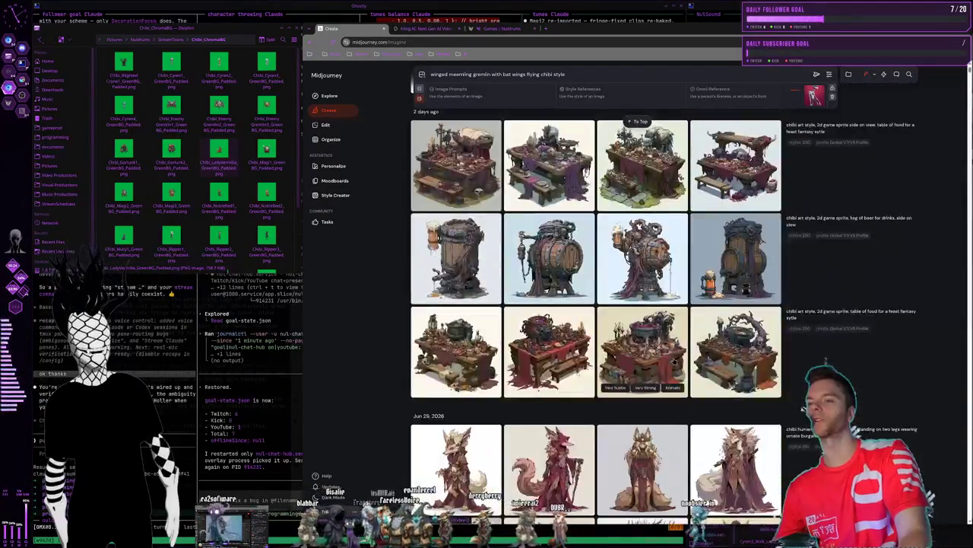
pyautogui.scroll(-2, 674, 361)
pyautogui.scroll(-1, 760, 304)
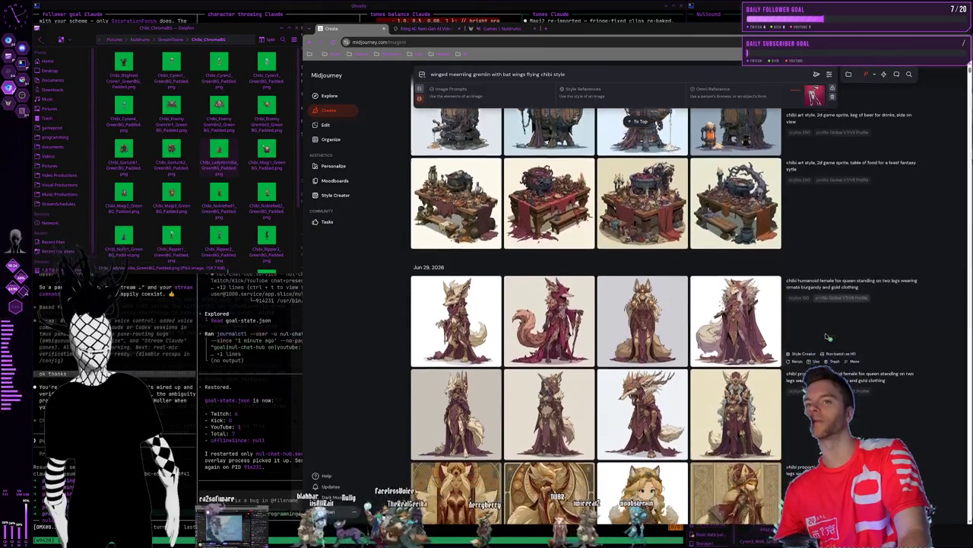
pyautogui.scroll(-1, 616, 266)
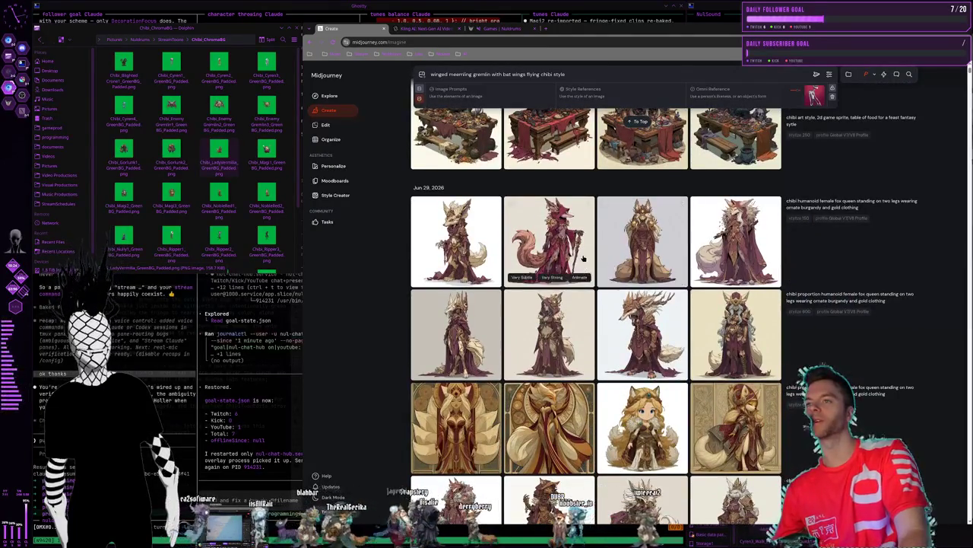
pyautogui.click(583, 256)
pyautogui.click(599, 118)
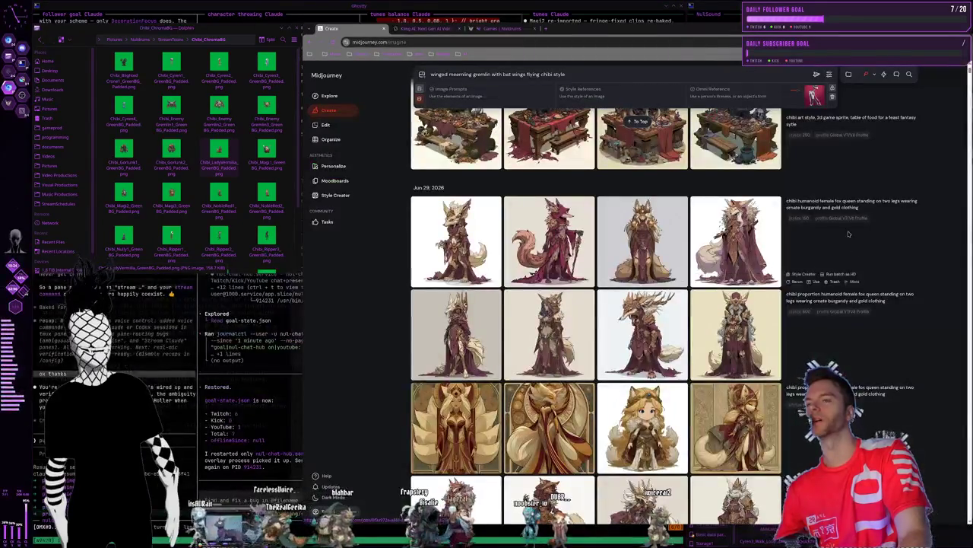
# View the barrel sprite image at full size and close it
pyautogui.scroll(3, 791, 304)
pyautogui.scroll(2, 781, 349)
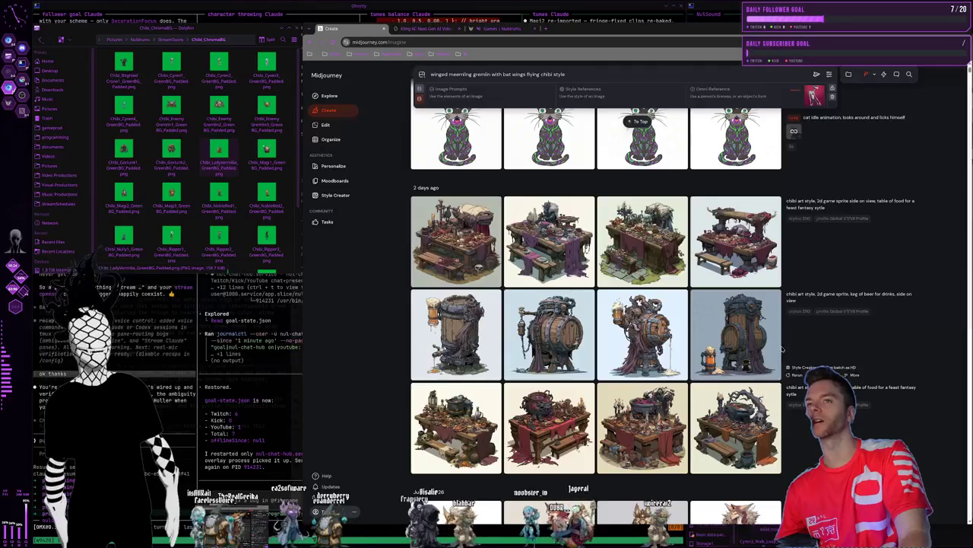
pyautogui.moveTo(643, 242)
pyautogui.click(652, 327)
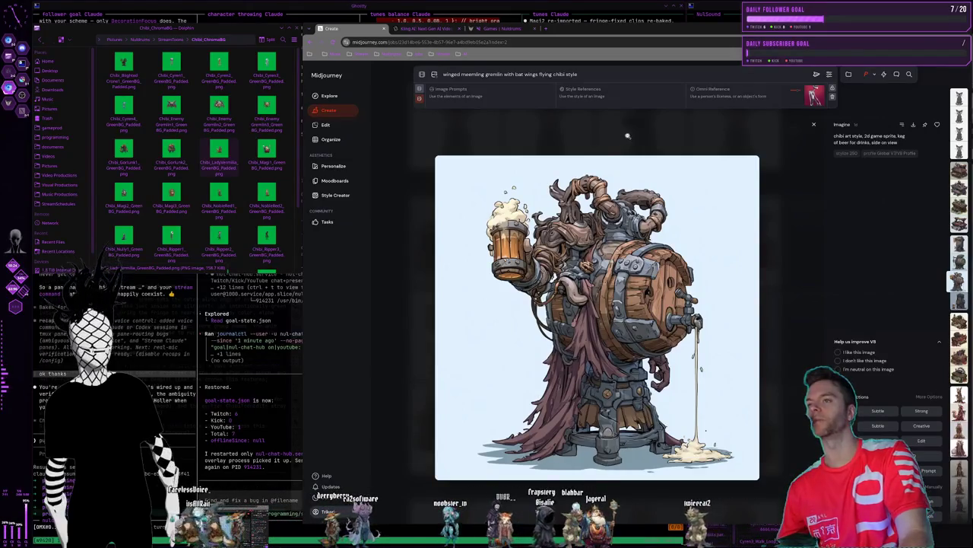
pyautogui.click(627, 137)
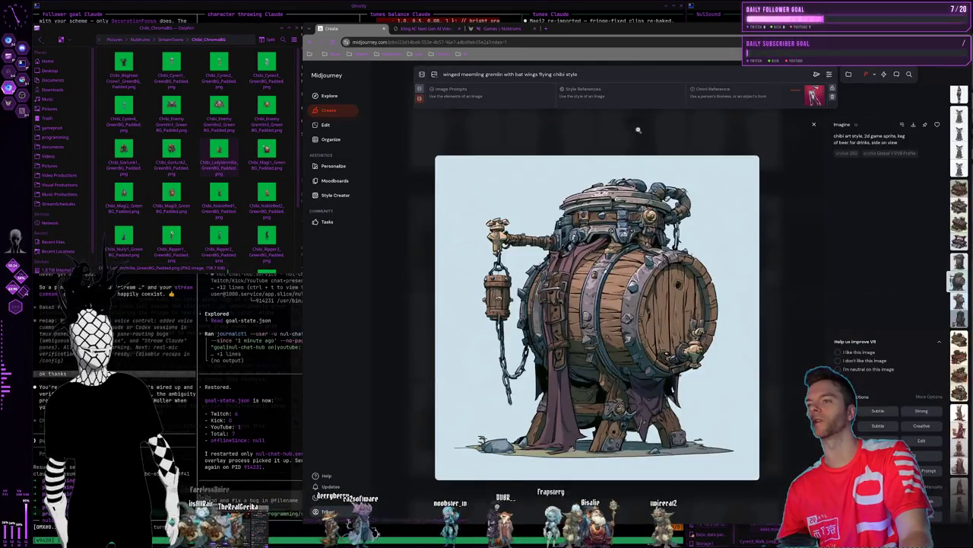
pyautogui.click(636, 124)
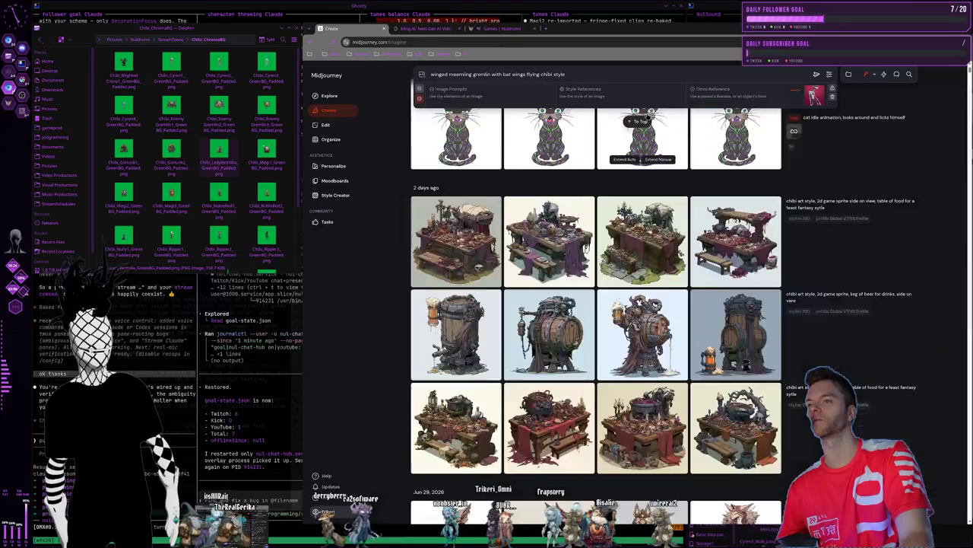
# Scroll up to Today's results and open the chibi swamp witch image enlarged
pyautogui.scroll(3, 643, 228)
pyautogui.scroll(1, 643, 304)
pyautogui.scroll(3, 643, 373)
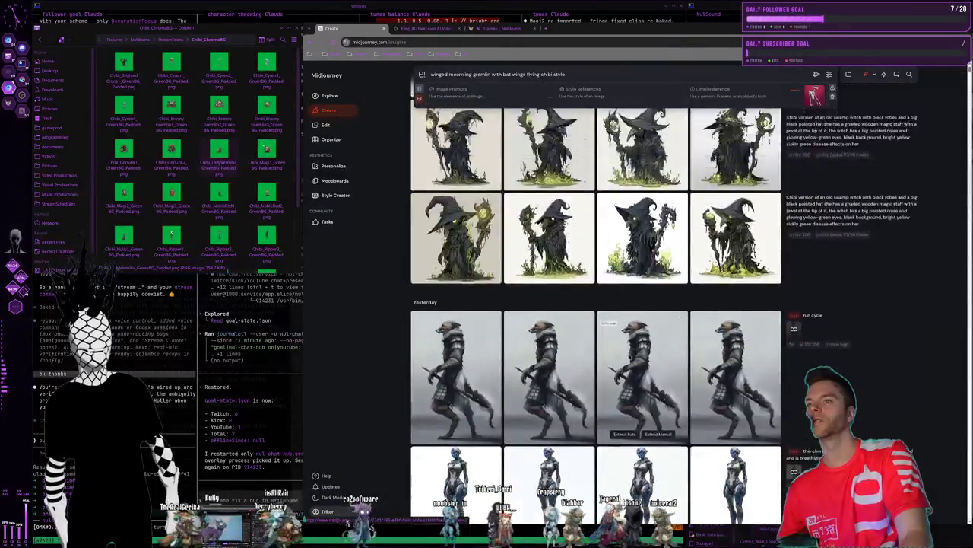
pyautogui.scroll(2, 642, 395)
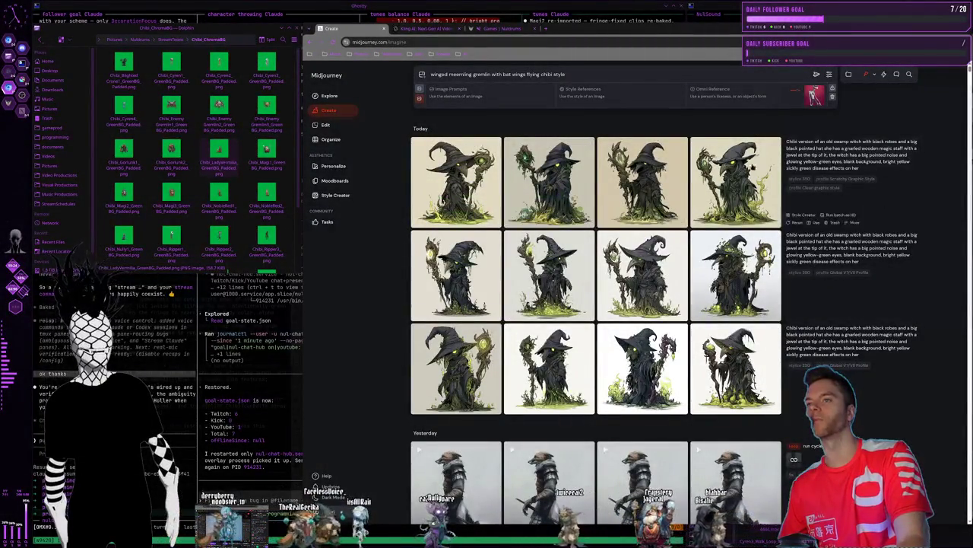
pyautogui.click(648, 358)
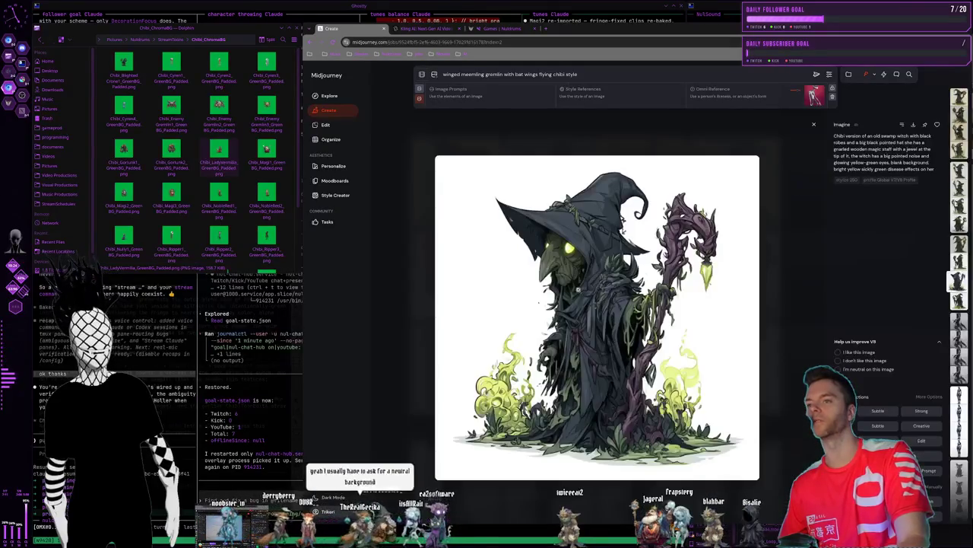
# Close the enlarged witch image and browse through older Midjourney creations
pyautogui.press('Escape')
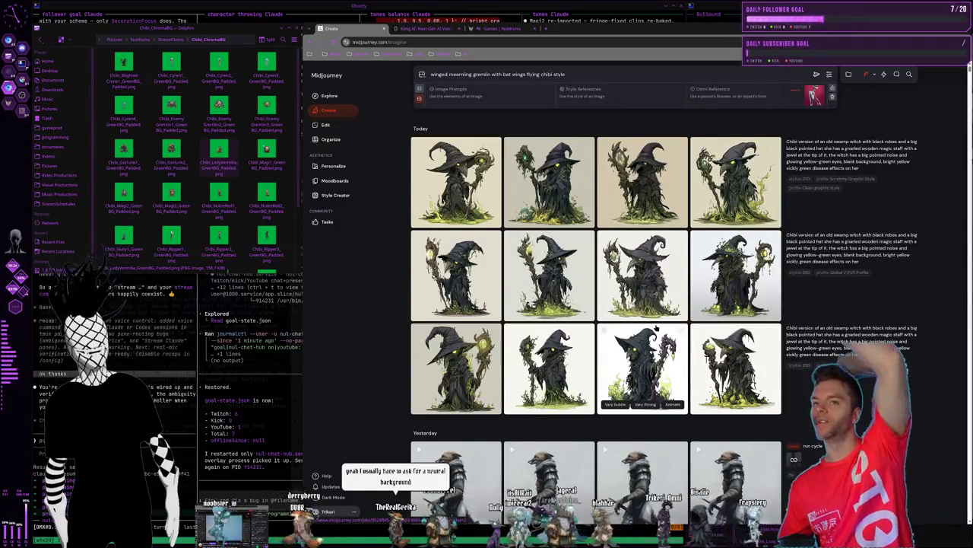
pyautogui.scroll(-5, 655, 328)
pyautogui.scroll(-5, 695, 235)
pyautogui.scroll(-5, 695, 237)
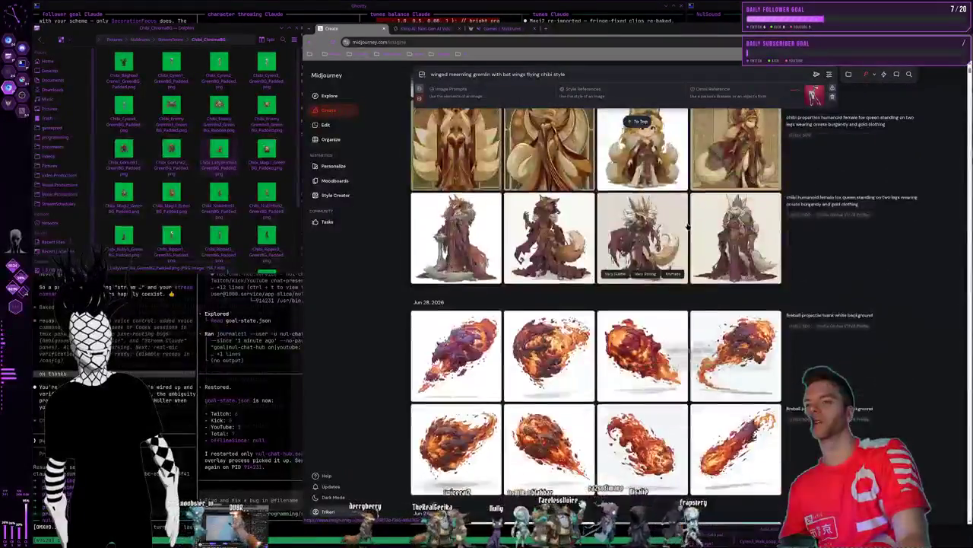
pyautogui.scroll(-5, 694, 236)
pyautogui.scroll(-5, 696, 228)
pyautogui.scroll(-5, 696, 221)
pyautogui.scroll(-5, 697, 221)
pyautogui.scroll(-5, 700, 221)
pyautogui.scroll(-5, 702, 221)
pyautogui.scroll(-5, 706, 221)
pyautogui.scroll(-5, 705, 221)
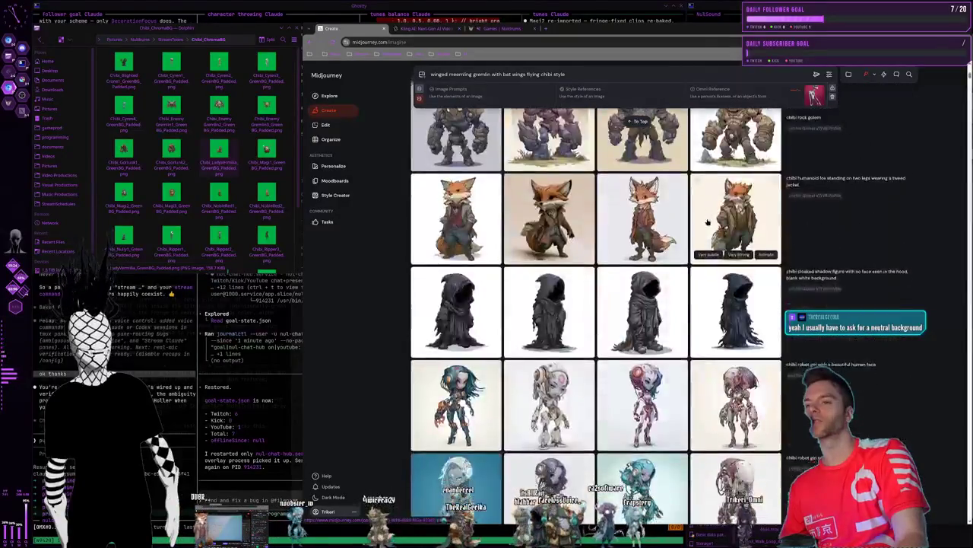
pyautogui.scroll(-5, 707, 223)
pyautogui.scroll(2, 709, 223)
pyautogui.scroll(-5, 692, 228)
pyautogui.scroll(-3, 686, 230)
pyautogui.scroll(2, 681, 243)
pyautogui.scroll(-5, 673, 274)
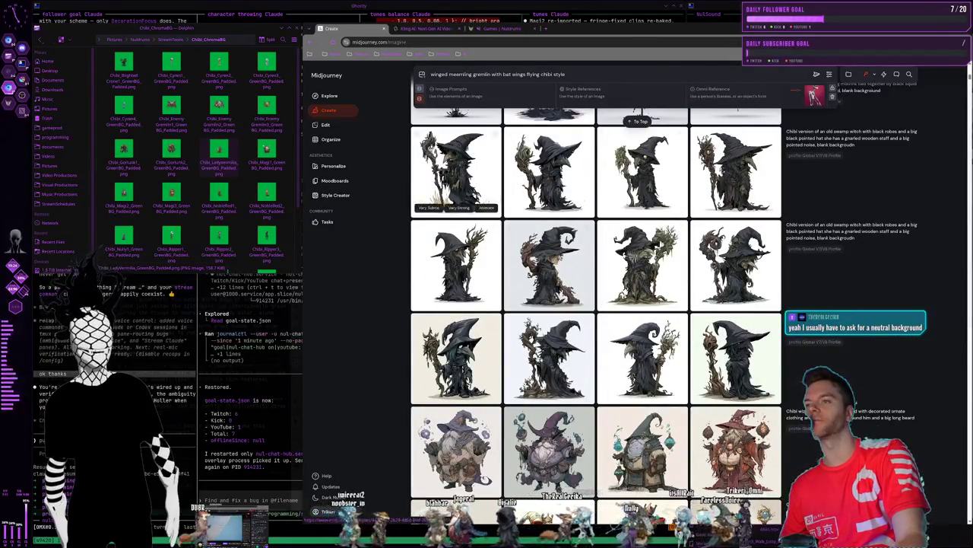
pyautogui.moveTo(549, 264)
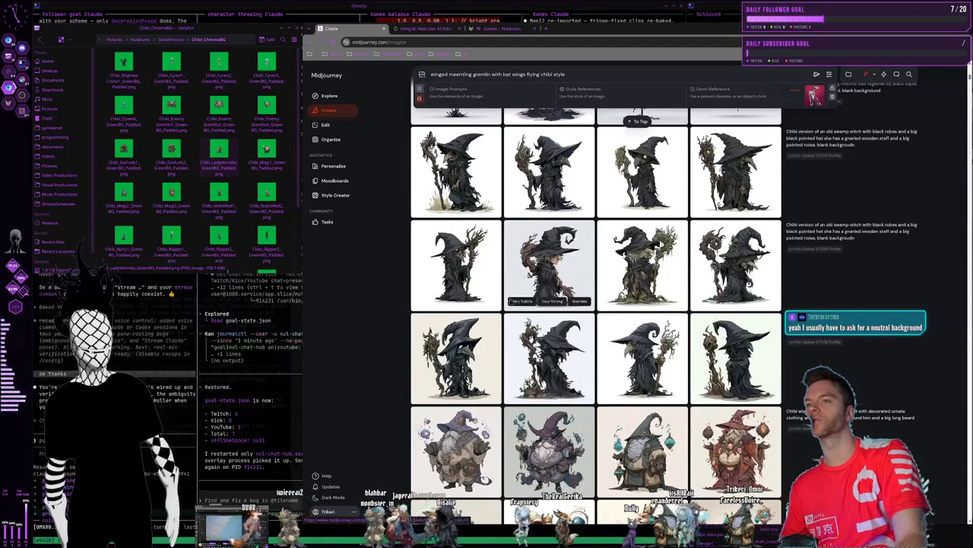
pyautogui.scroll(5, 692, 249)
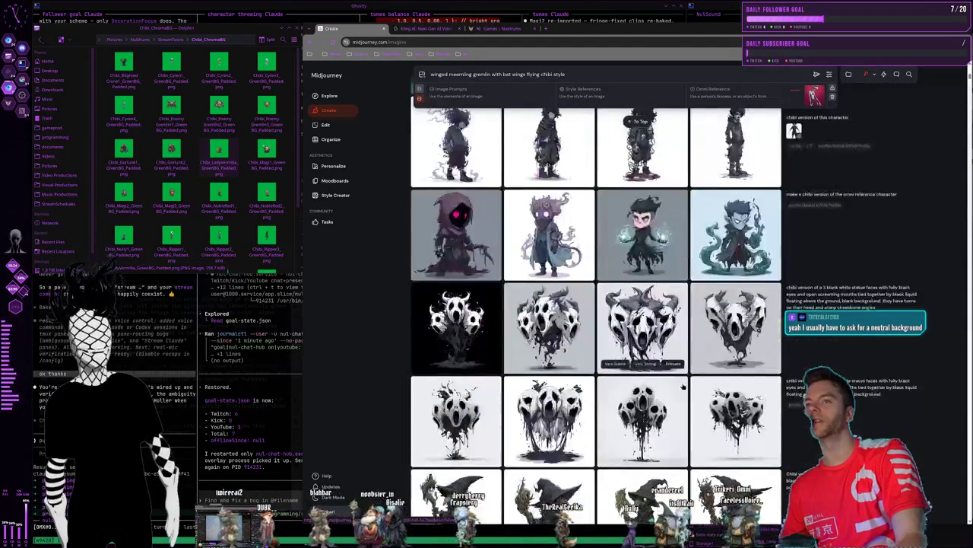
pyautogui.scroll(5, 696, 289)
pyautogui.scroll(5, 704, 365)
pyautogui.scroll(2, 711, 430)
pyautogui.scroll(5, 709, 430)
pyautogui.scroll(5, 709, 431)
pyautogui.scroll(5, 709, 430)
pyautogui.scroll(5, 709, 430)
pyautogui.scroll(10, 596, 282)
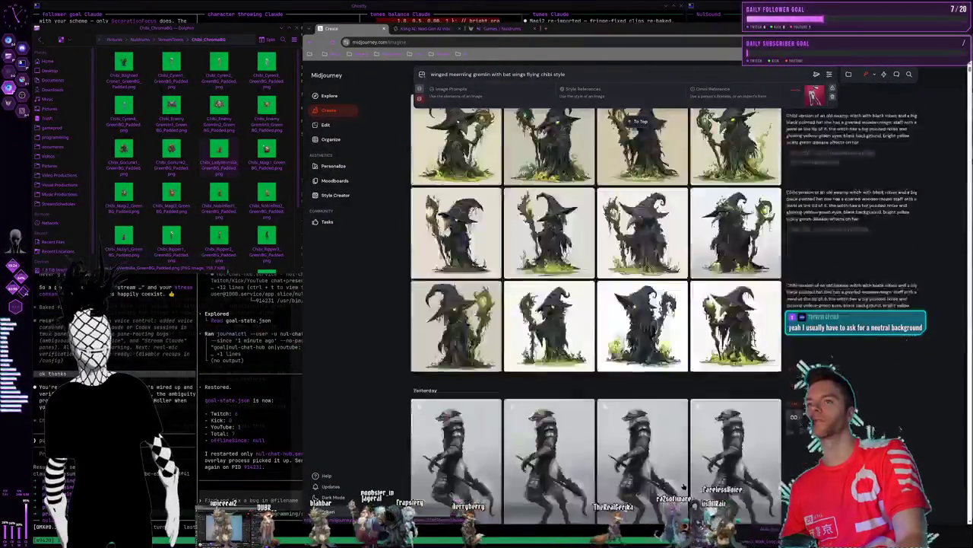
pyautogui.scroll(3, 596, 282)
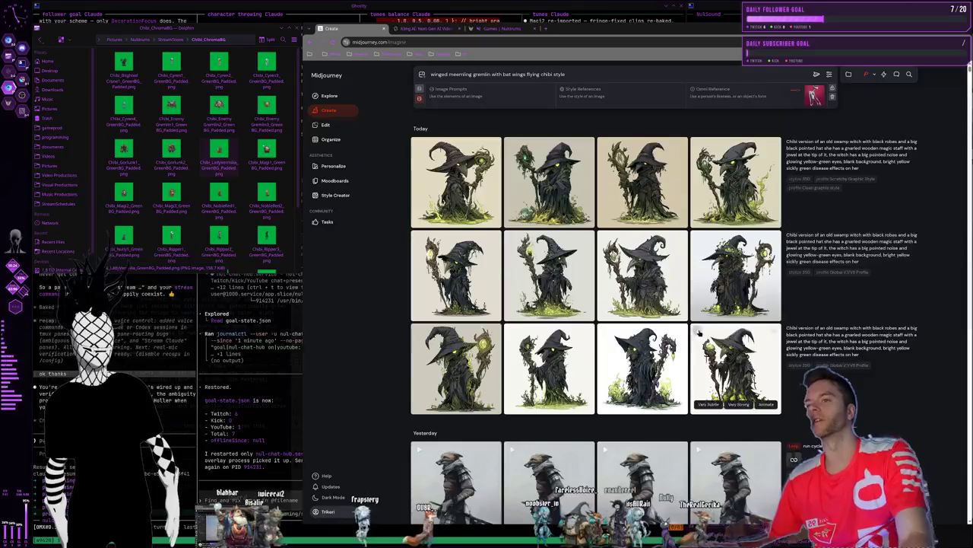
# Look at a bottom-row witch at full size again, then move to the tiled terminal workspace
pyautogui.click(654, 369)
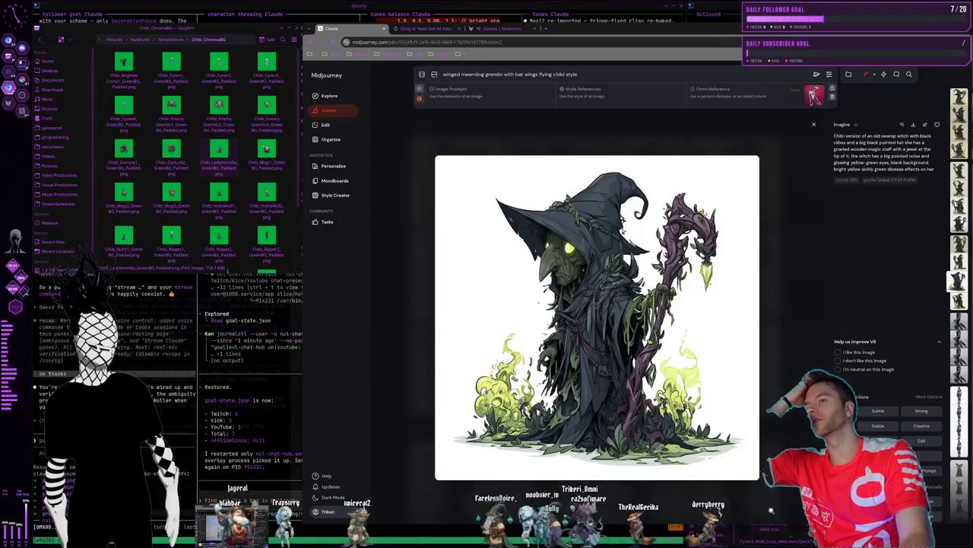
pyautogui.press('Escape')
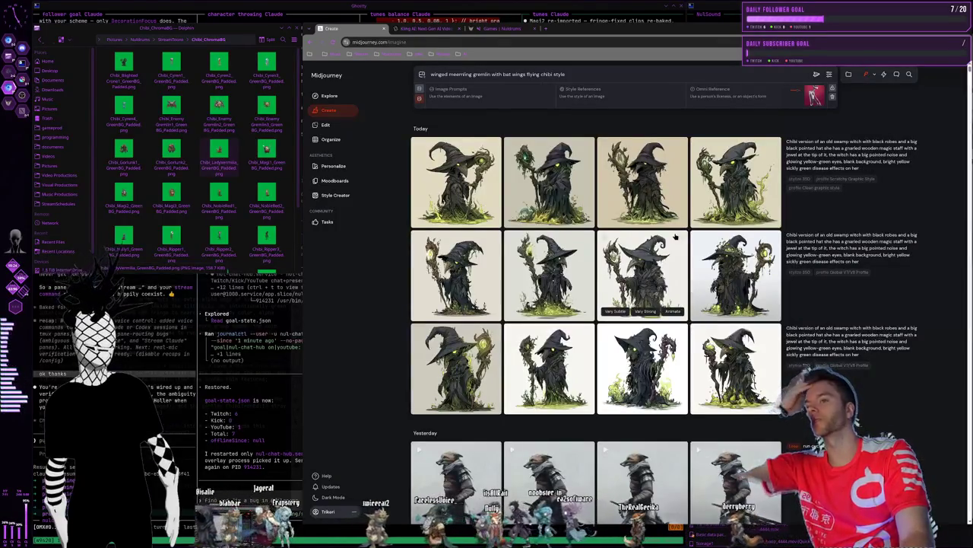
pyautogui.scroll(-1, 684, 319)
pyautogui.scroll(-2, 673, 301)
pyautogui.scroll(-3, 655, 273)
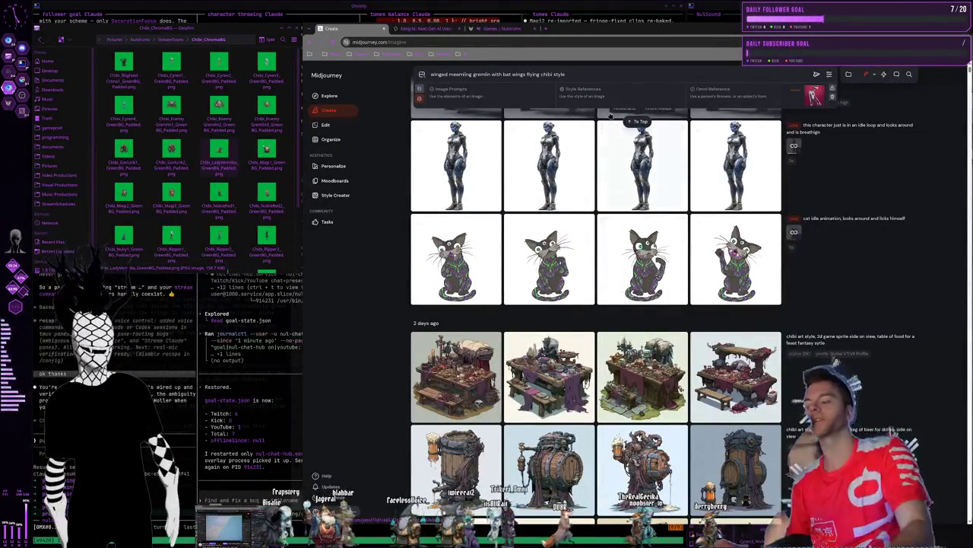
pyautogui.scroll(-1, 656, 270)
pyautogui.scroll(-2, 654, 251)
pyautogui.scroll(-1, 651, 232)
pyautogui.scroll(-3, 642, 213)
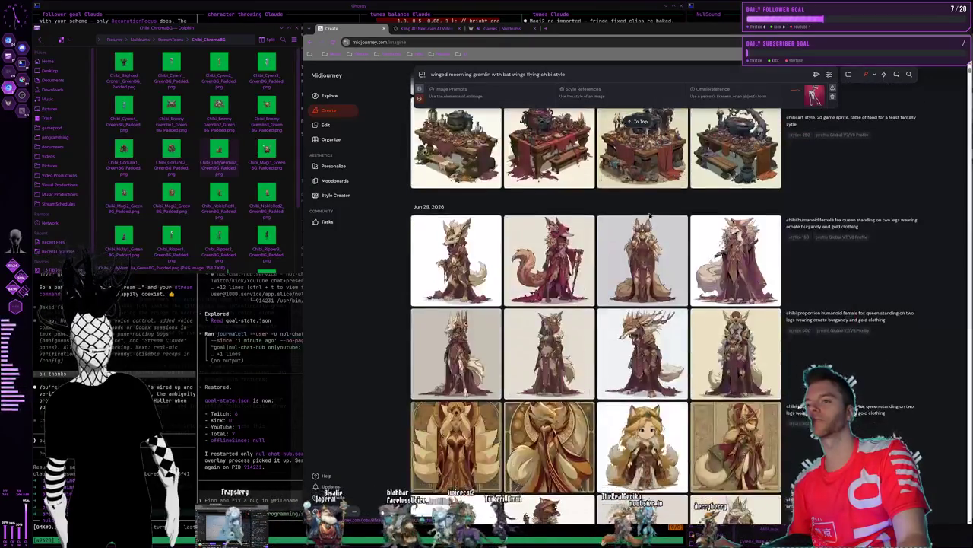
pyautogui.scroll(-1, 593, 201)
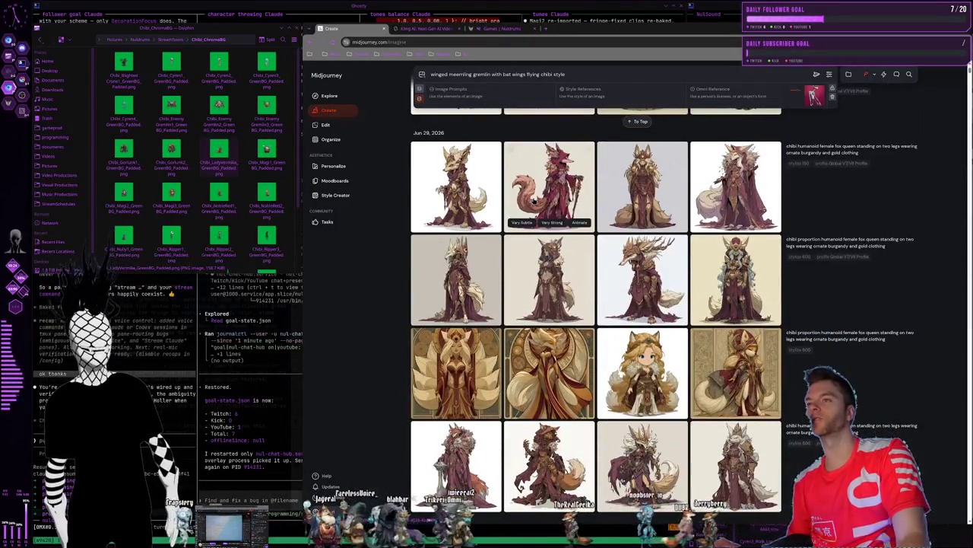
pyautogui.moveTo(642, 373)
pyautogui.scroll(-4, 641, 281)
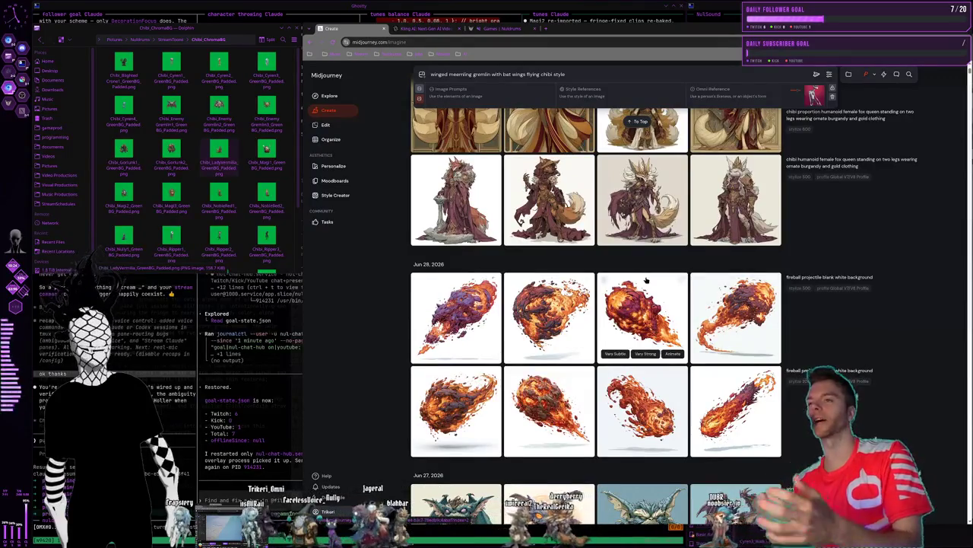
pyautogui.press('super+Right')
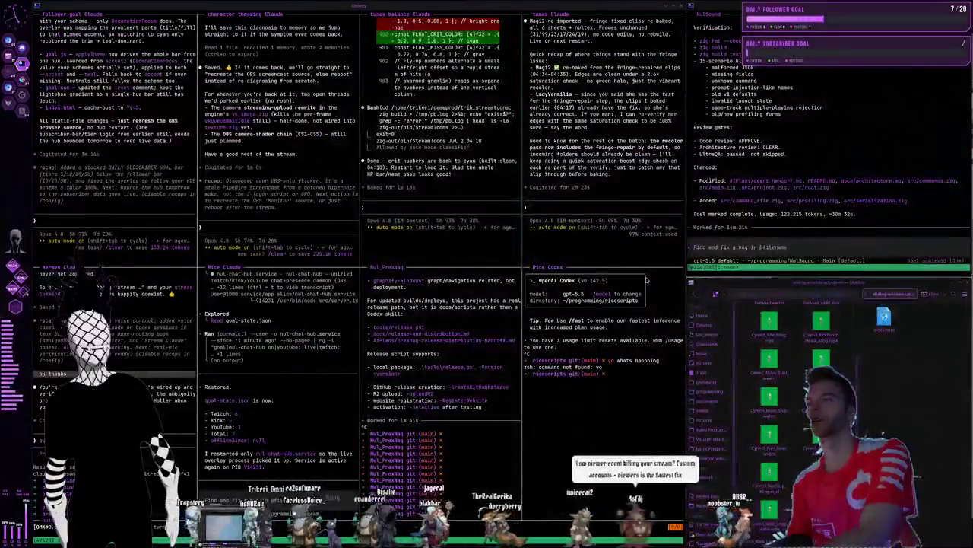
# Back in Krita, save the ChibiToonEdits document with the cyborg chibi using File > Save
pyautogui.press('super+Right')
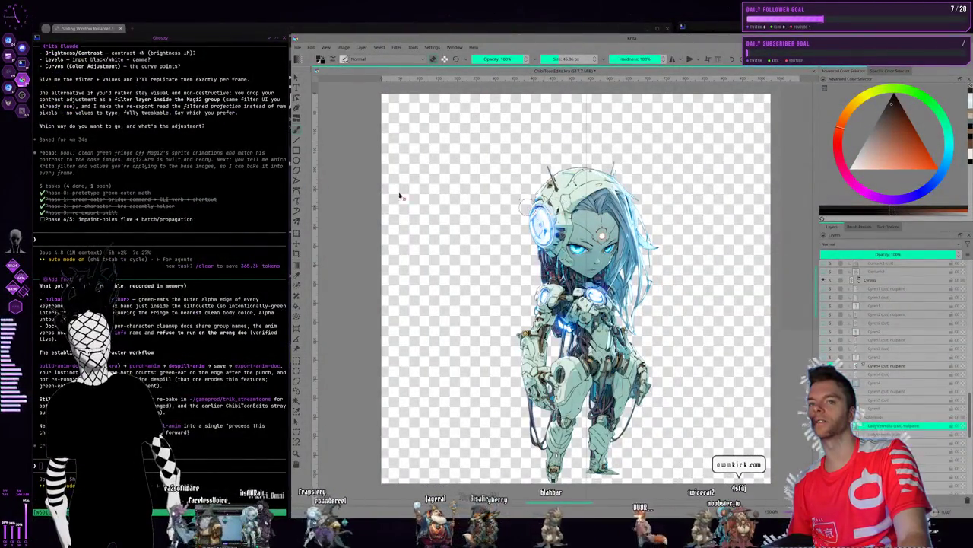
pyautogui.click(297, 47)
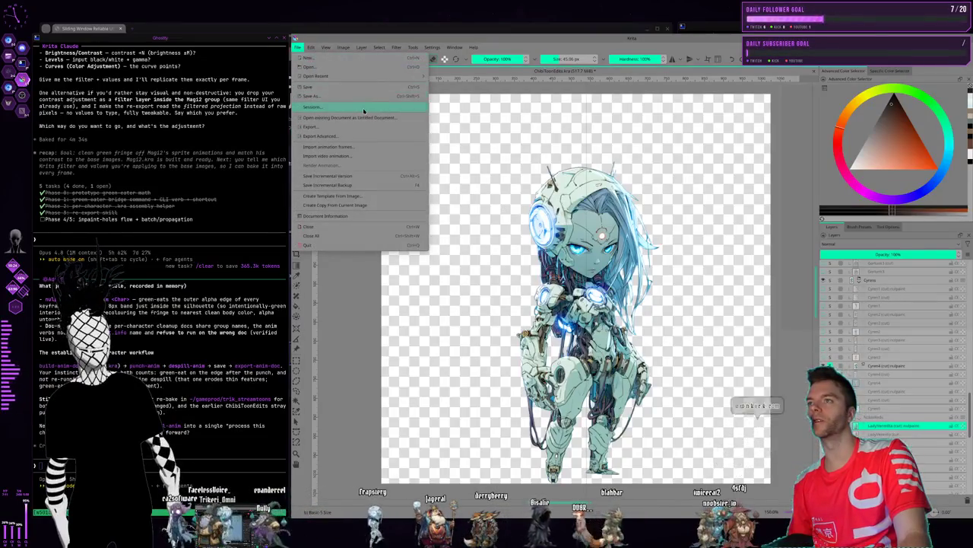
pyautogui.click(338, 86)
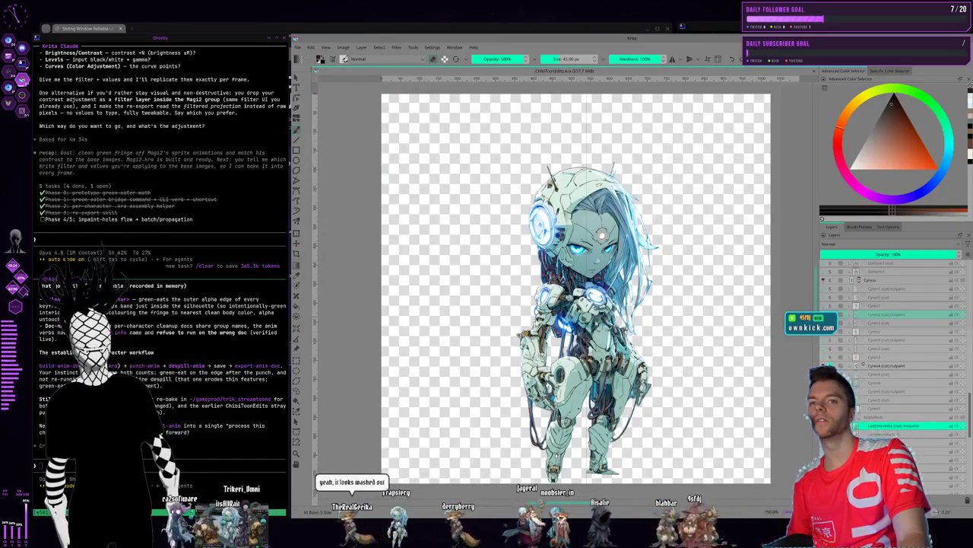
pyautogui.scroll(-1, 870, 397)
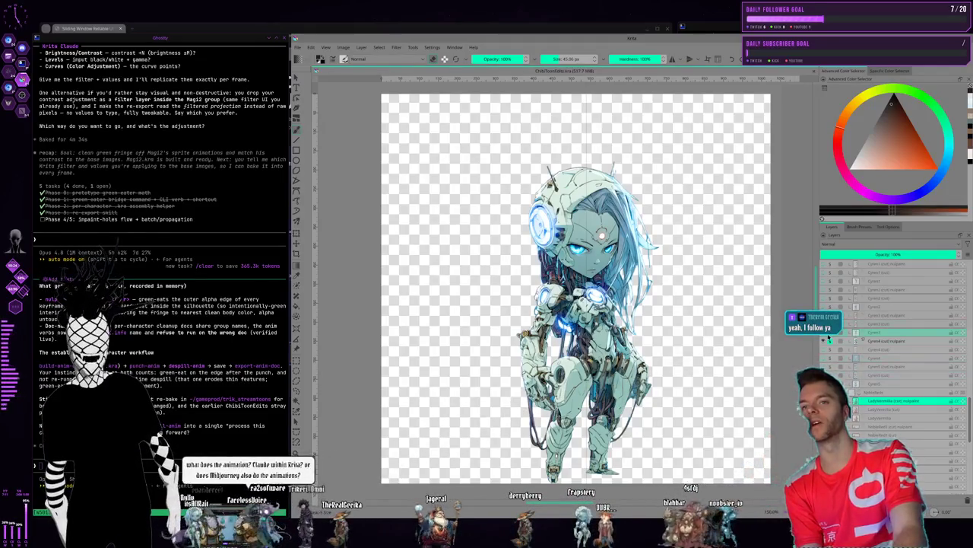
# Move a layer lower within the Cyrena group and select the Cyrena (cut) outpaint layer
pyautogui.moveTo(829, 337)
pyautogui.mouseDown()
pyautogui.moveTo(829, 356)
pyautogui.moveTo(886, 346)
pyautogui.mouseUp()
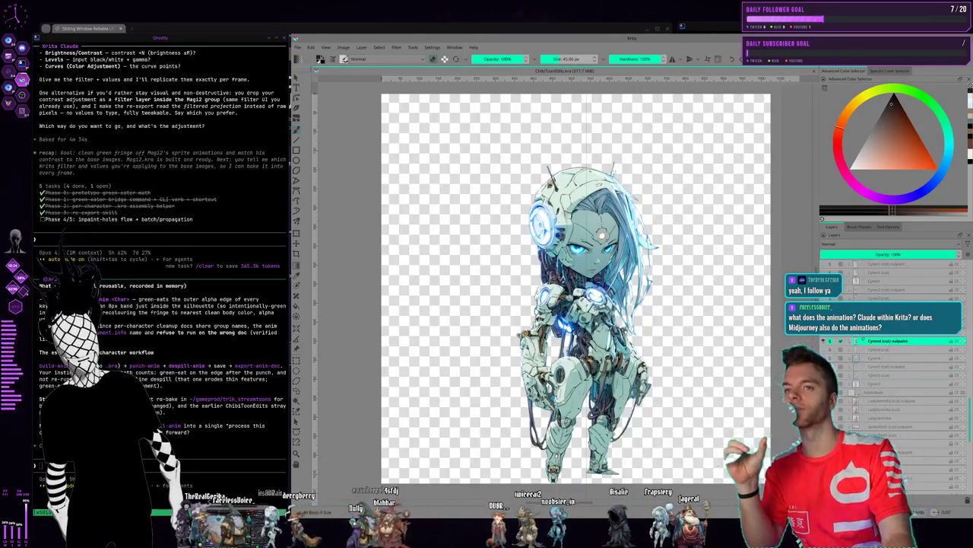
pyautogui.click(879, 346)
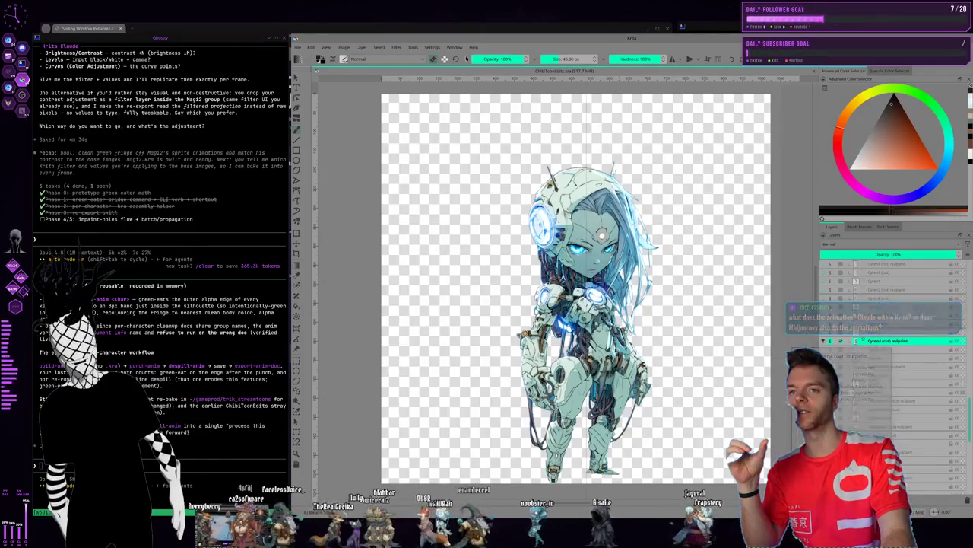
pyautogui.click(395, 47)
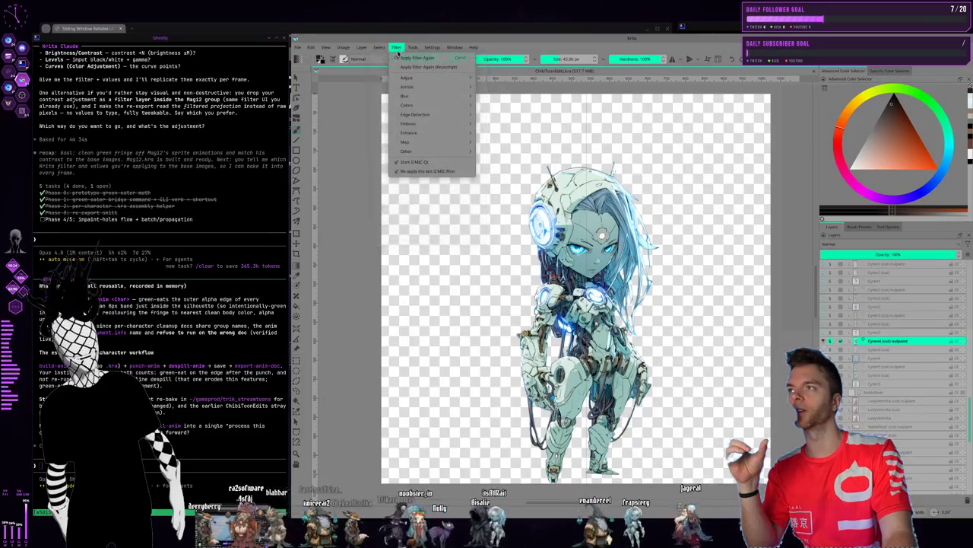
# Open the Cross-channel adjustment filter and set its driver channel to Hue
pyautogui.moveTo(407, 77)
pyautogui.click(515, 114)
pyautogui.moveTo(257, 50); pyautogui.dragTo(494, 61)
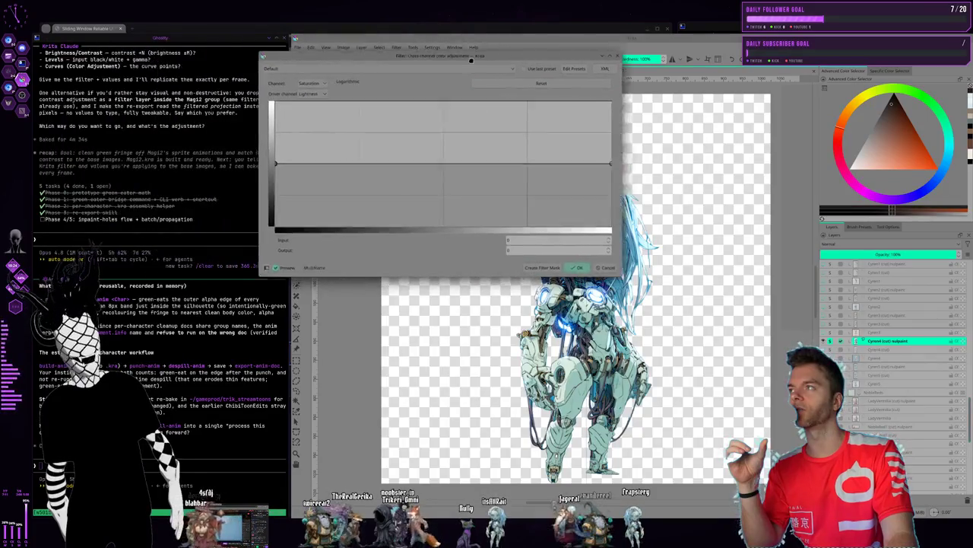
pyautogui.click(338, 93)
pyautogui.click(324, 141)
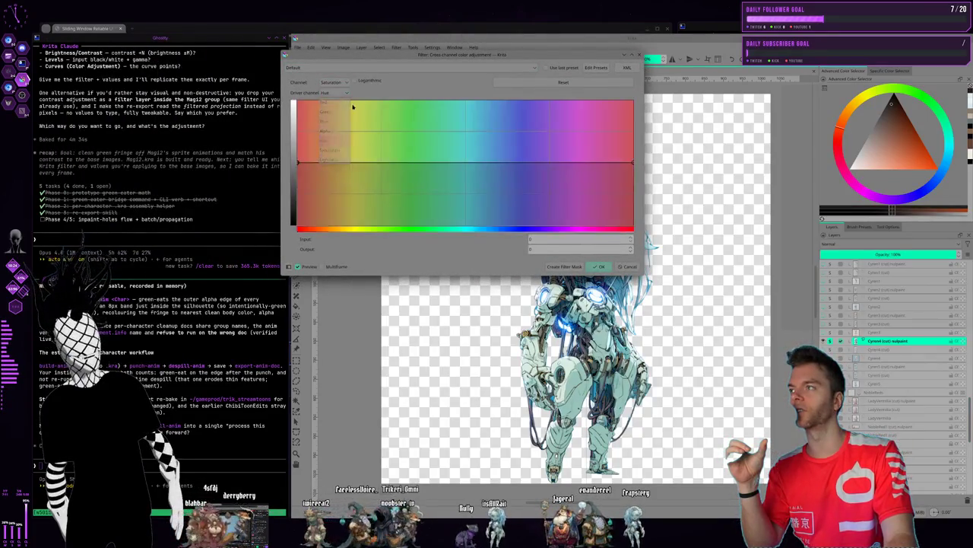
pyautogui.moveTo(378, 58); pyautogui.dragTo(193, 56)
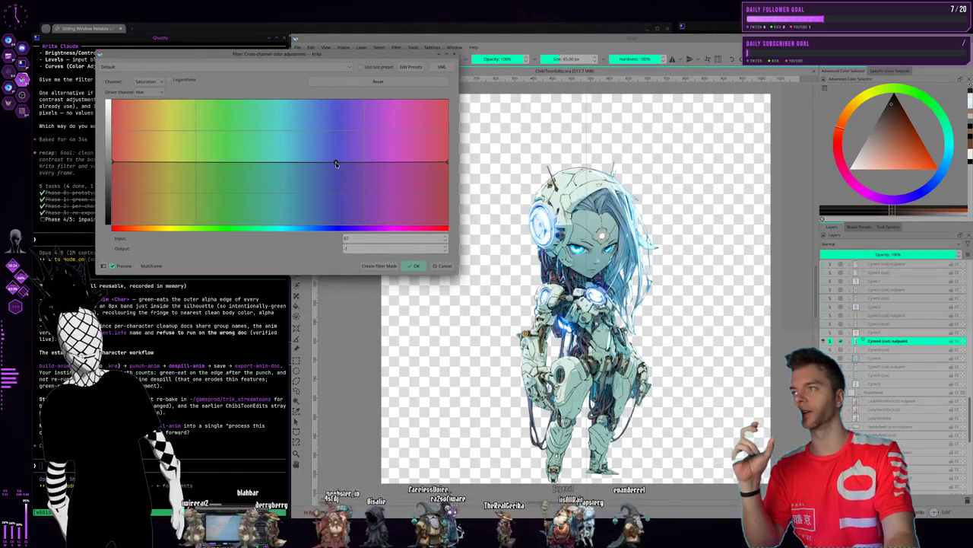
# Shape the saturation curve to peak in cyan and dip through yellow-green
pyautogui.moveTo(297, 161); pyautogui.dragTo(298, 131)
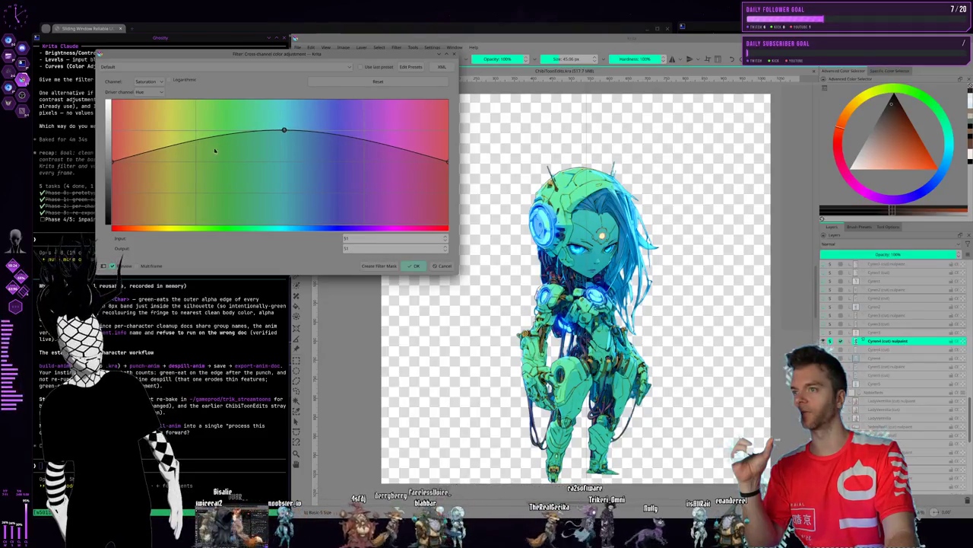
pyautogui.moveTo(202, 142); pyautogui.dragTo(265, 151)
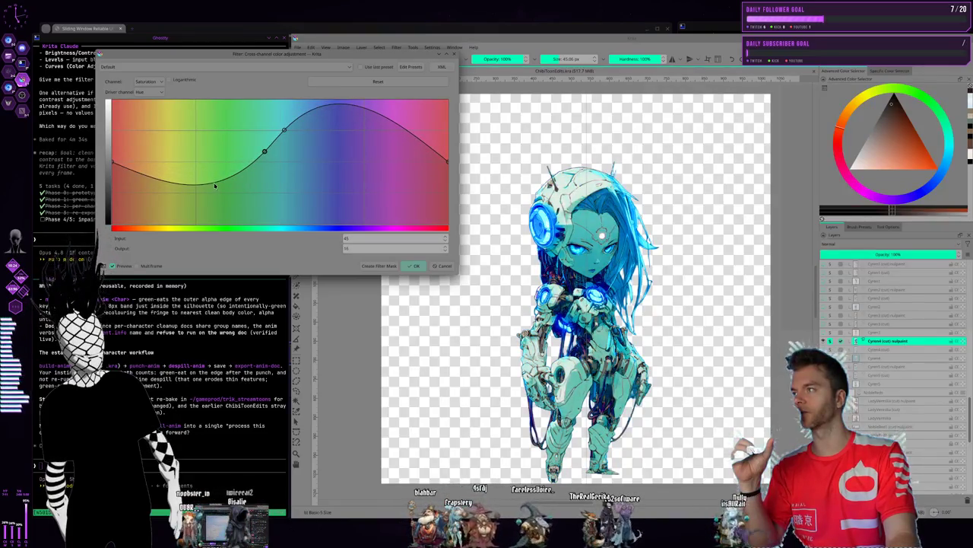
pyautogui.moveTo(212, 184); pyautogui.dragTo(187, 164)
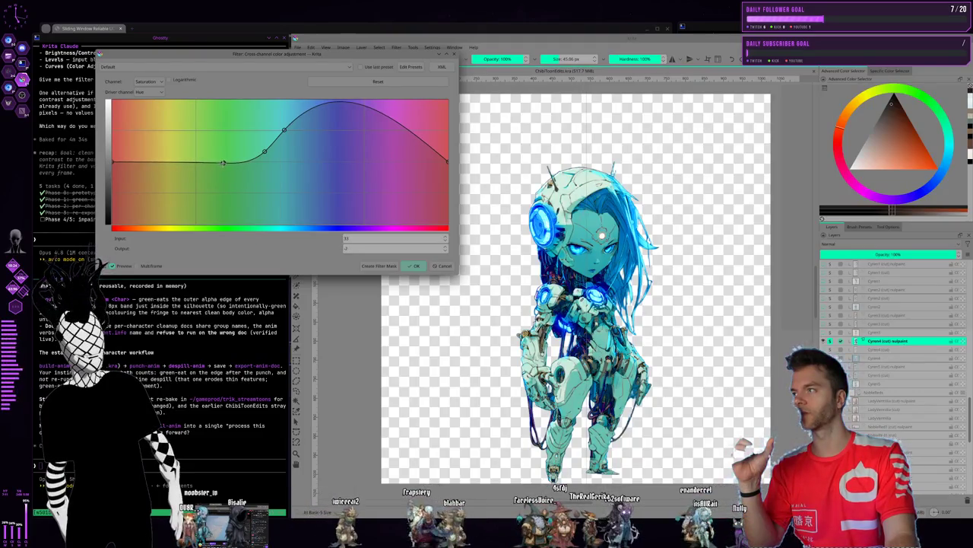
pyautogui.moveTo(351, 106)
pyautogui.mouseDown()
pyautogui.moveTo(351, 132)
pyautogui.moveTo(378, 187)
pyautogui.moveTo(344, 163)
pyautogui.mouseUp()
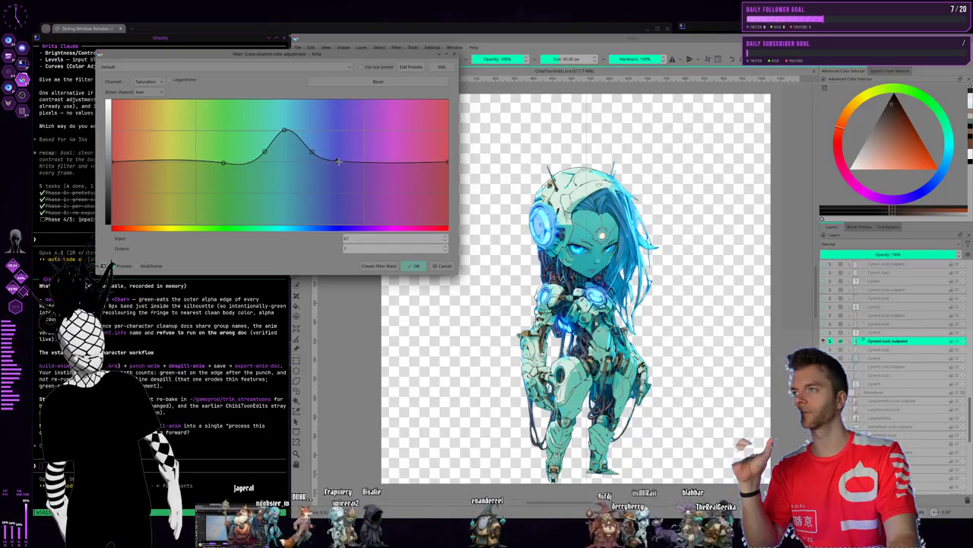
pyautogui.moveTo(284, 131)
pyautogui.mouseDown()
pyautogui.moveTo(295, 142)
pyautogui.moveTo(270, 160)
pyautogui.moveTo(207, 180)
pyautogui.mouseUp()
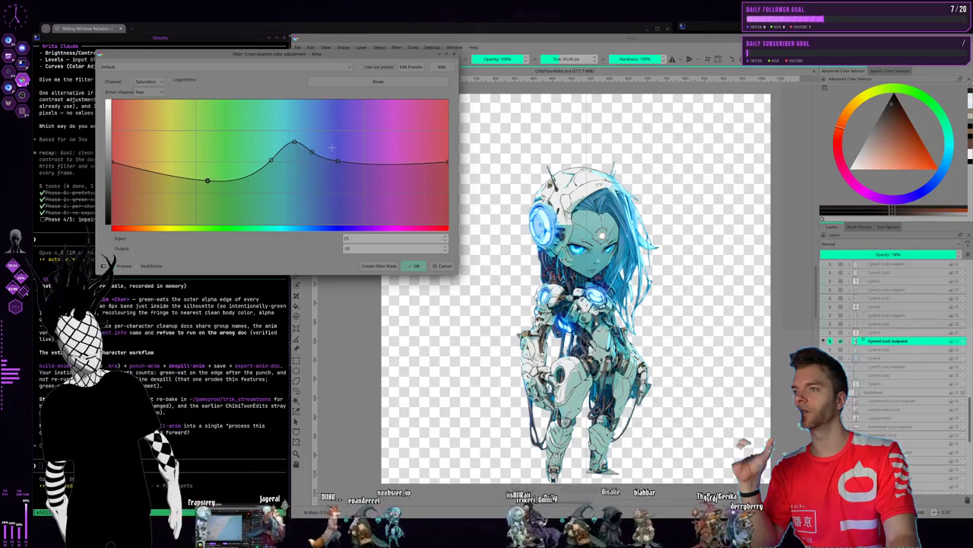
pyautogui.moveTo(295, 142); pyautogui.dragTo(297, 135)
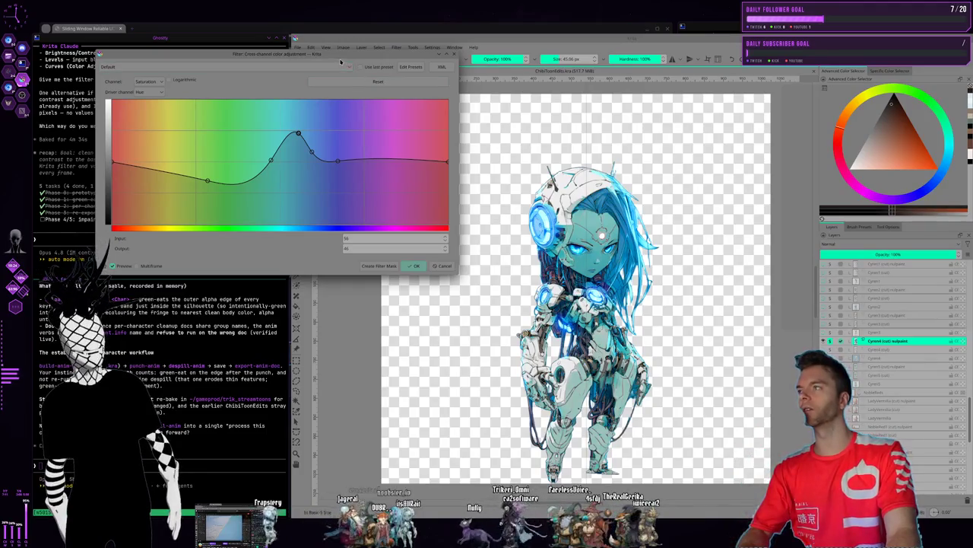
pyautogui.moveTo(340, 60); pyautogui.dragTo(407, 61)
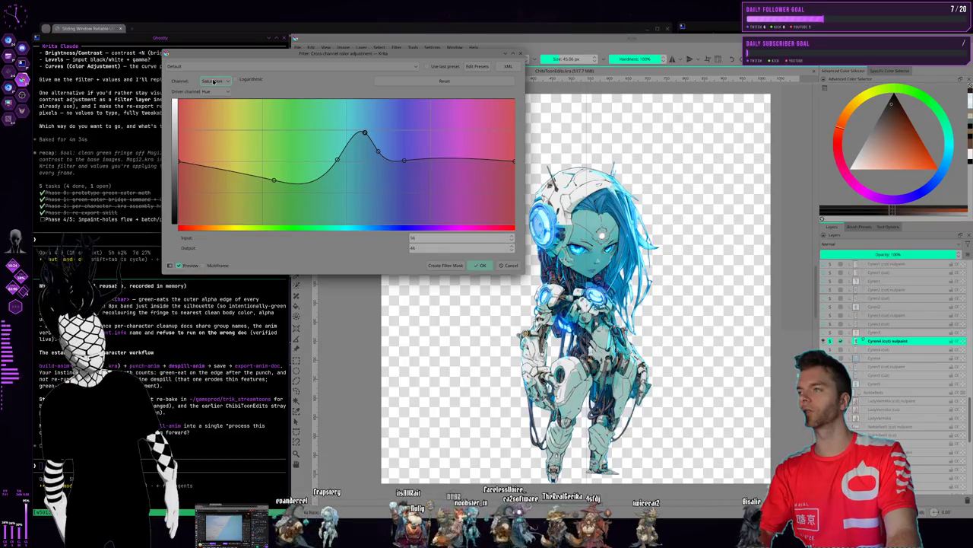
# Send Claude a screenshot of the hue curve, asking how to adjust whites and blacks like Selective Color
pyautogui.press('Print')
pyautogui.moveTo(131, 42); pyautogui.dragTo(721, 482)
pyautogui.press('Return')
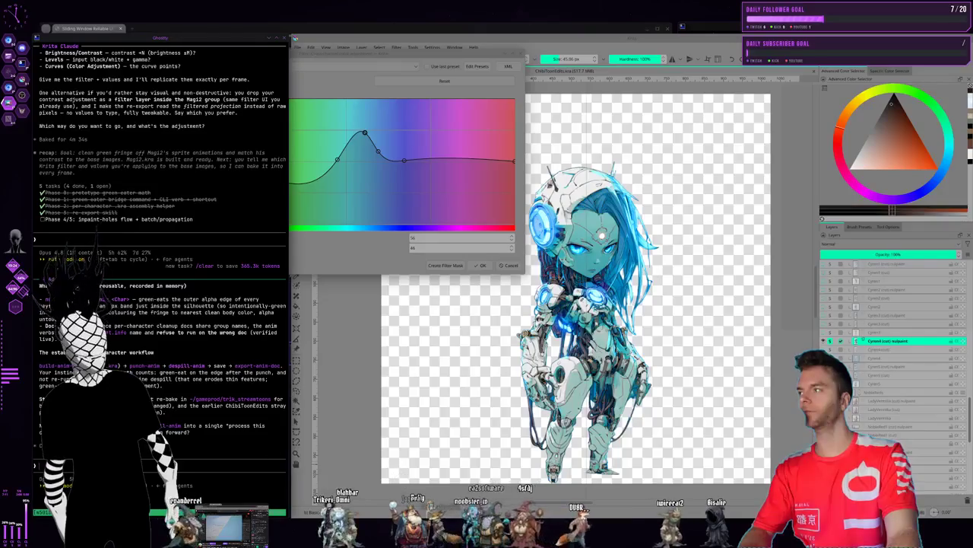
pyautogui.hotkey('ctrl', 'v')
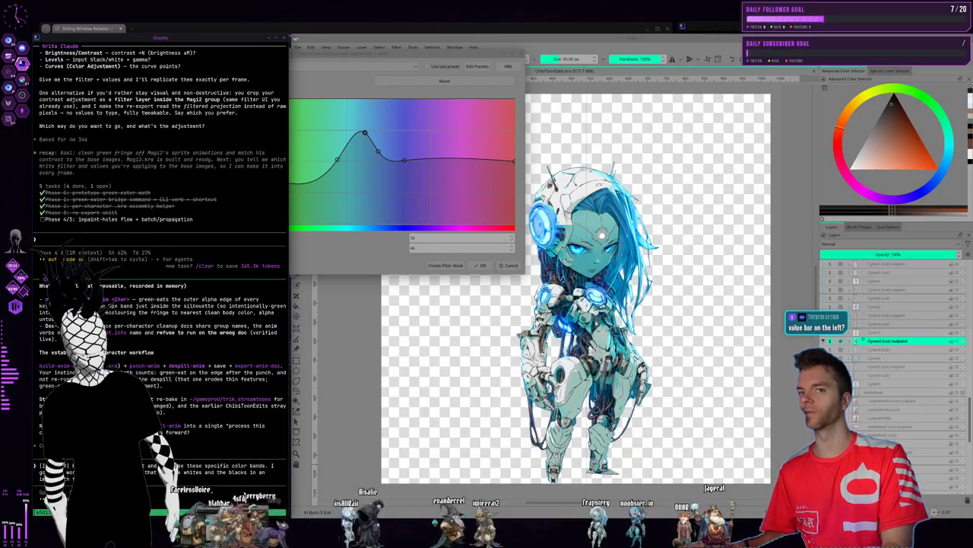
pyautogui.press('Return')
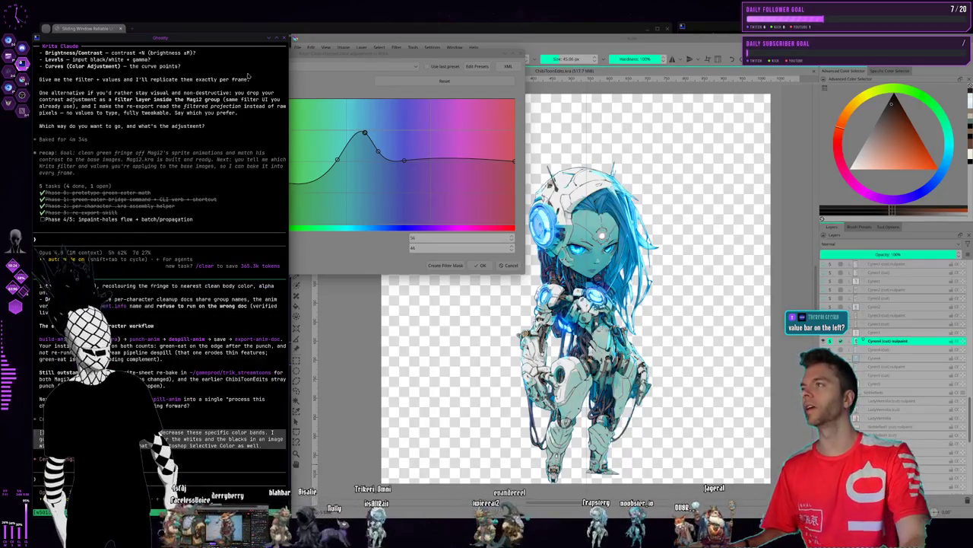
pyautogui.moveTo(348, 54)
pyautogui.mouseDown()
pyautogui.moveTo(518, 69)
pyautogui.moveTo(344, 22)
pyautogui.mouseUp()
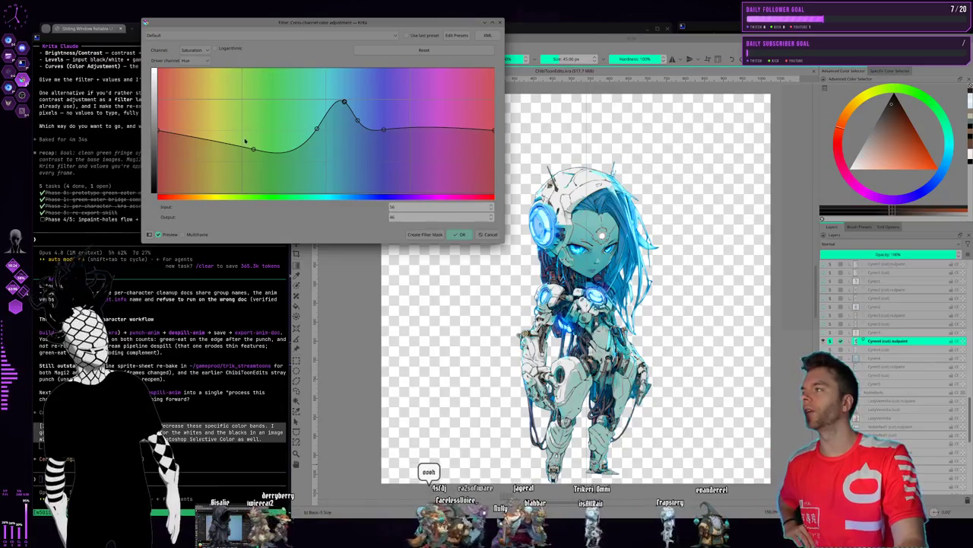
pyautogui.click(165, 133)
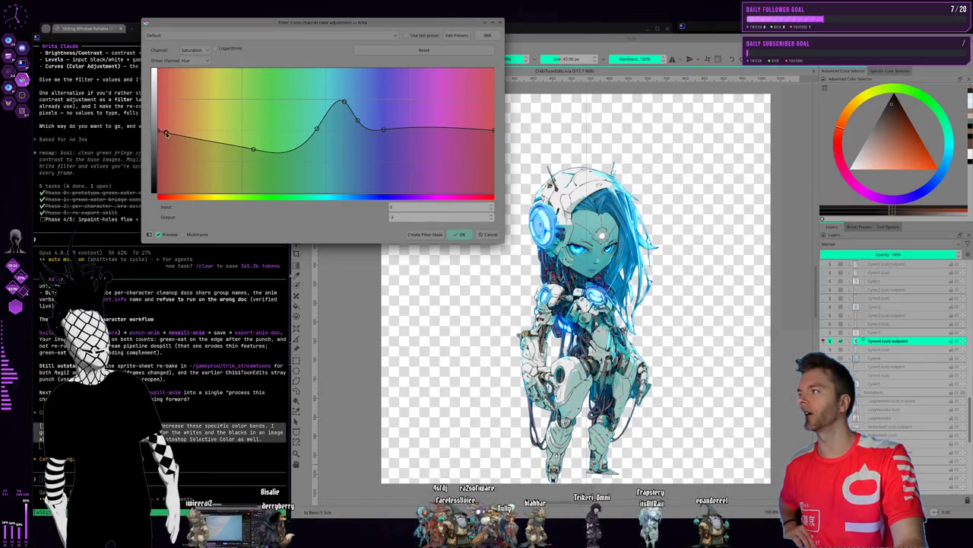
pyautogui.moveTo(166, 134); pyautogui.dragTo(255, 213)
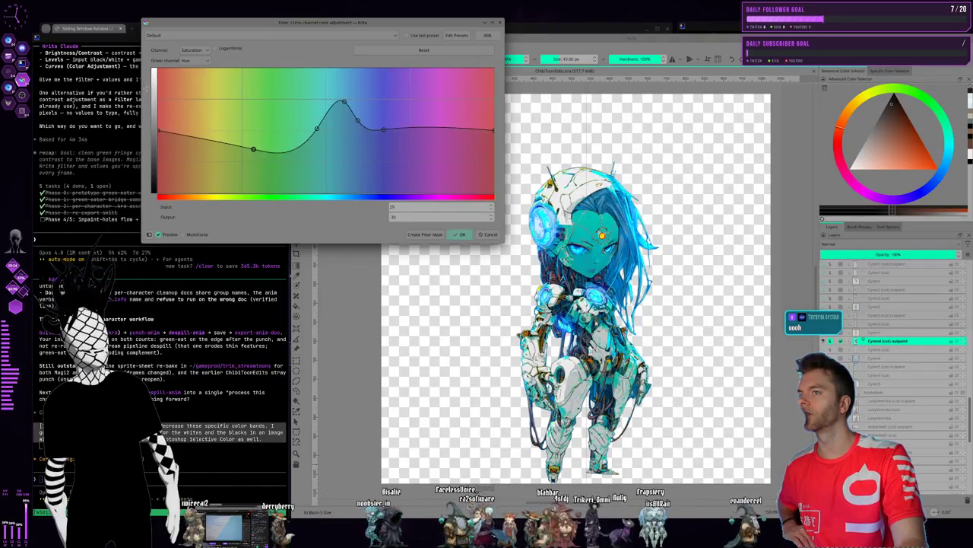
pyautogui.click(194, 134)
pyautogui.moveTo(194, 134); pyautogui.dragTo(200, 135)
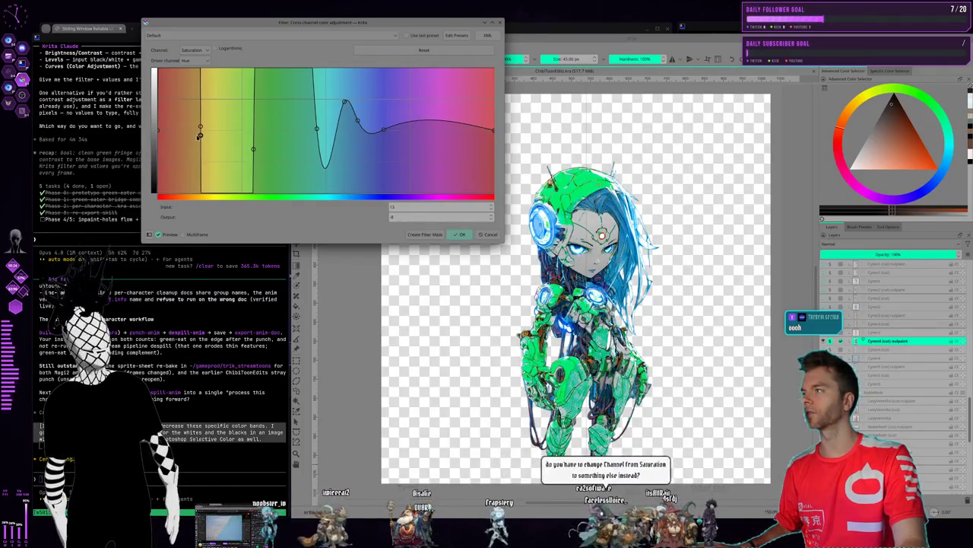
pyautogui.moveTo(199, 136); pyautogui.dragTo(200, 127)
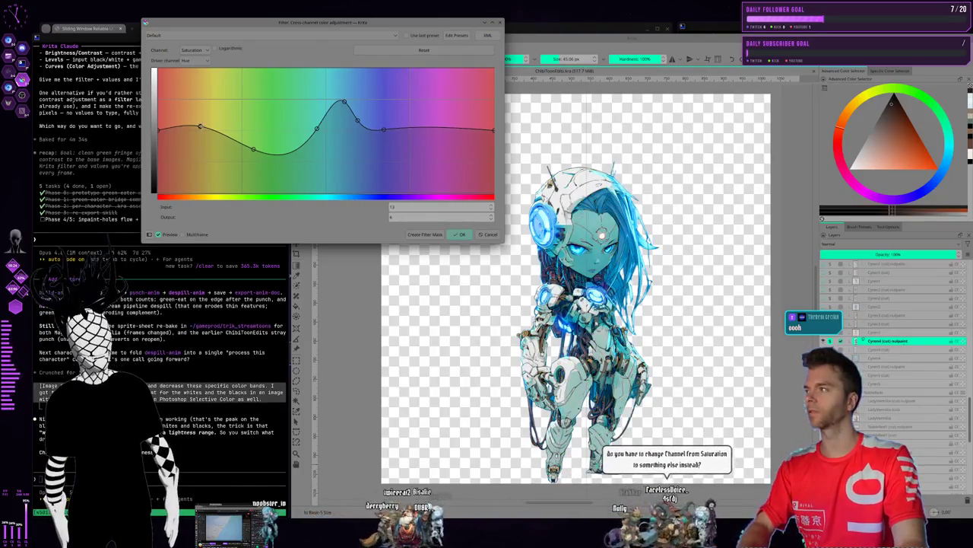
pyautogui.press('Delete')
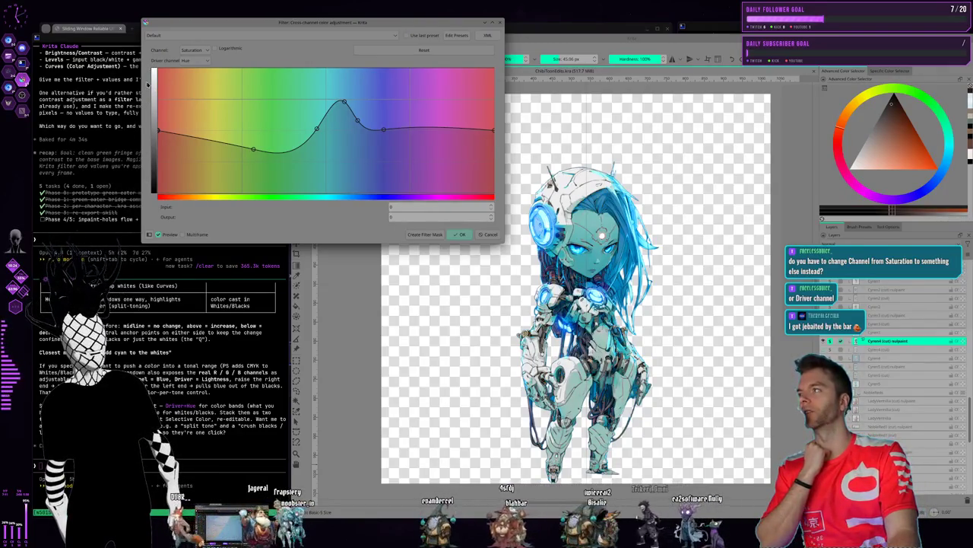
pyautogui.moveTo(194, 27); pyautogui.dragTo(218, 11)
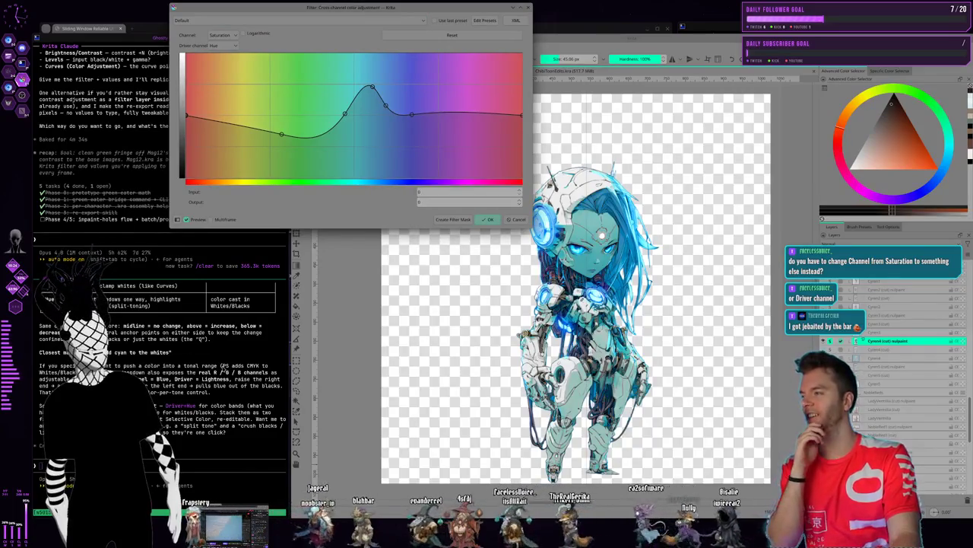
pyautogui.click(211, 382)
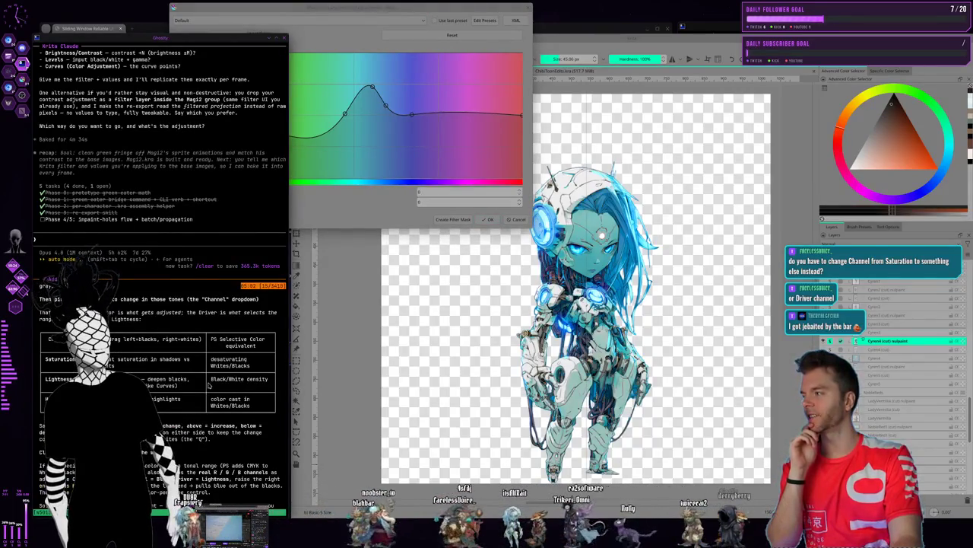
pyautogui.scroll(5, 207, 385)
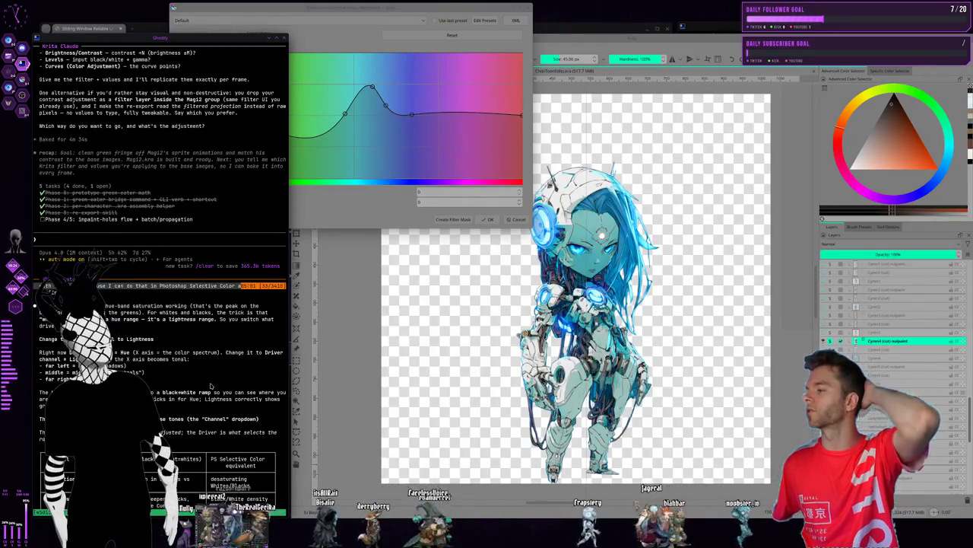
pyautogui.scroll(-5, 204, 369)
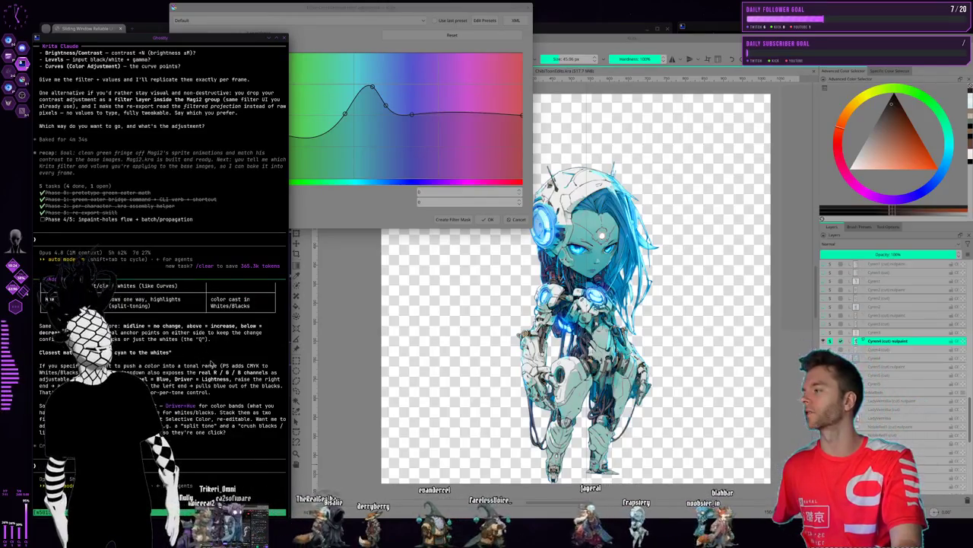
pyautogui.scroll(3, 211, 363)
pyautogui.scroll(3, 162, 323)
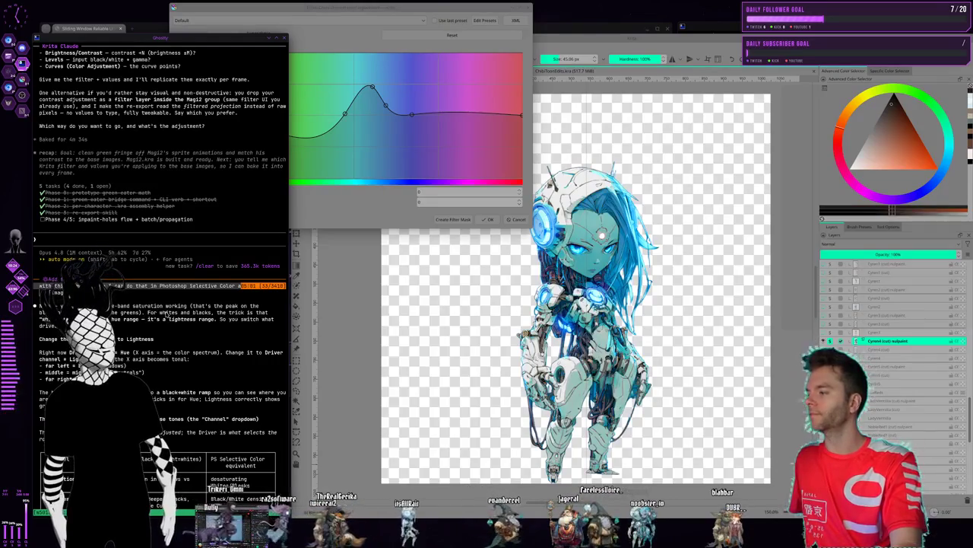
pyautogui.scroll(-5, 166, 315)
pyautogui.scroll(-4, 166, 317)
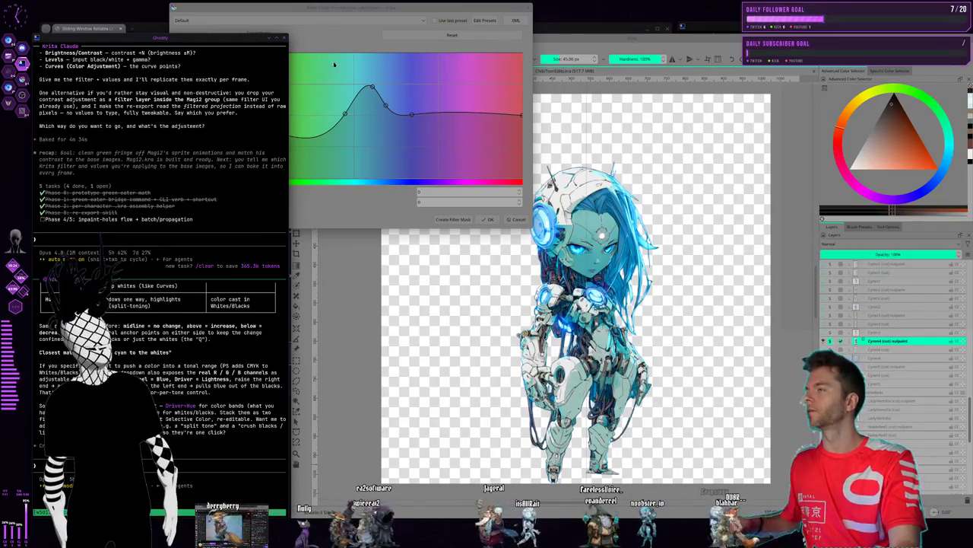
pyautogui.moveTo(326, 8)
pyautogui.mouseDown()
pyautogui.moveTo(342, 13)
pyautogui.moveTo(318, 25)
pyautogui.mouseUp()
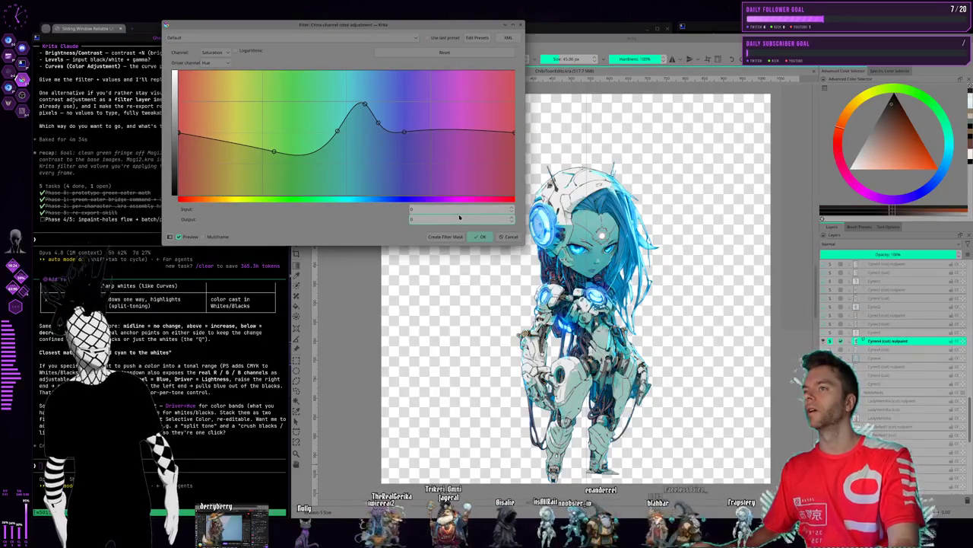
# Try Lightness as the driver channel, then switch it back to Hue
pyautogui.click(217, 64)
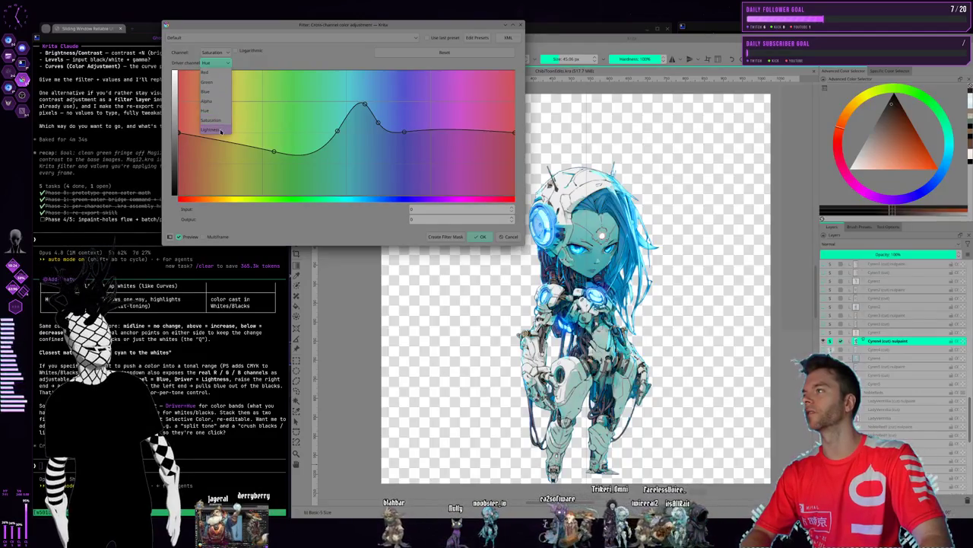
pyautogui.click(209, 129)
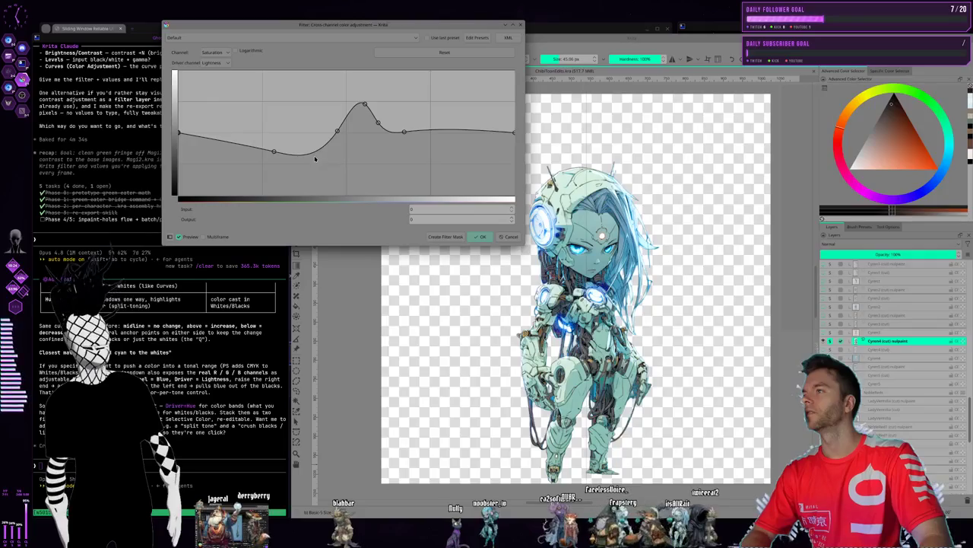
pyautogui.click(225, 64)
pyautogui.click(216, 107)
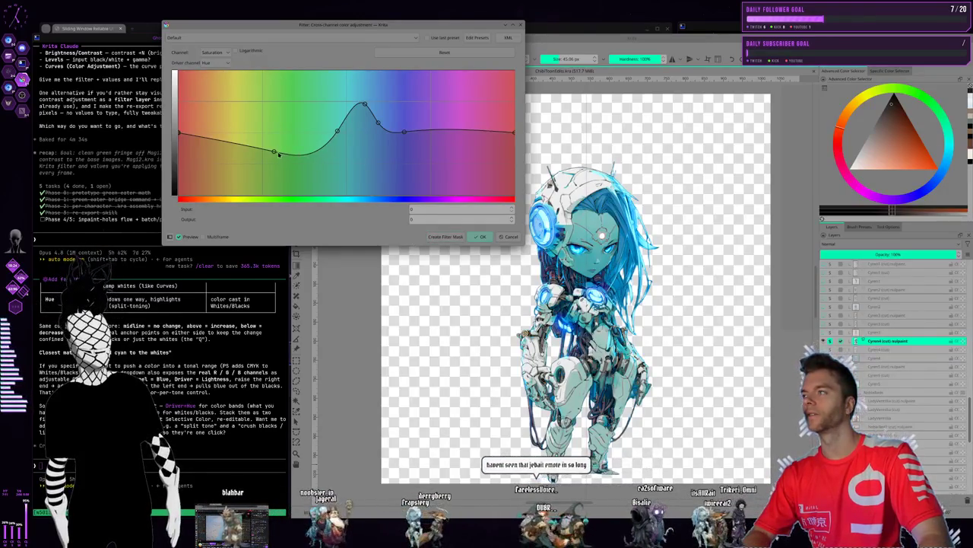
# Deepen the curve's yellow-green dip and apply the curve as a filter mask
pyautogui.moveTo(274, 152)
pyautogui.mouseDown()
pyautogui.moveTo(311, 165)
pyautogui.moveTo(307, 143)
pyautogui.moveTo(346, 129)
pyautogui.mouseUp()
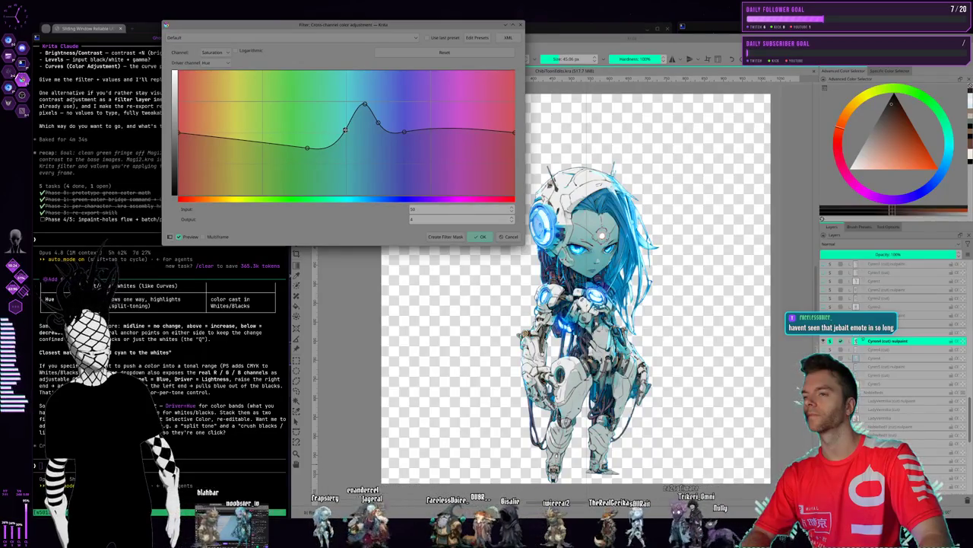
pyautogui.click(306, 147)
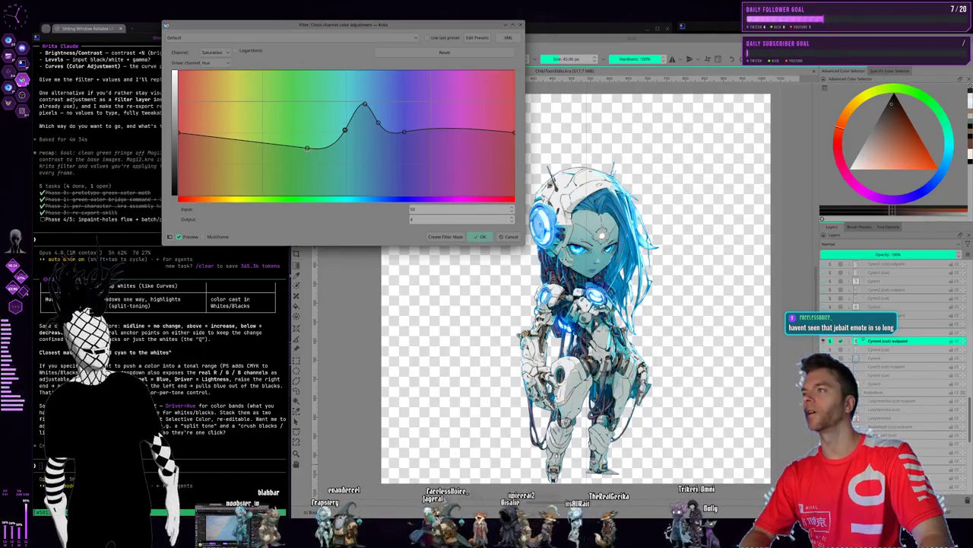
pyautogui.moveTo(307, 147)
pyautogui.mouseDown()
pyautogui.moveTo(327, 121)
pyautogui.moveTo(270, 177)
pyautogui.moveTo(260, 169)
pyautogui.moveTo(254, 177)
pyautogui.moveTo(258, 169)
pyautogui.mouseUp()
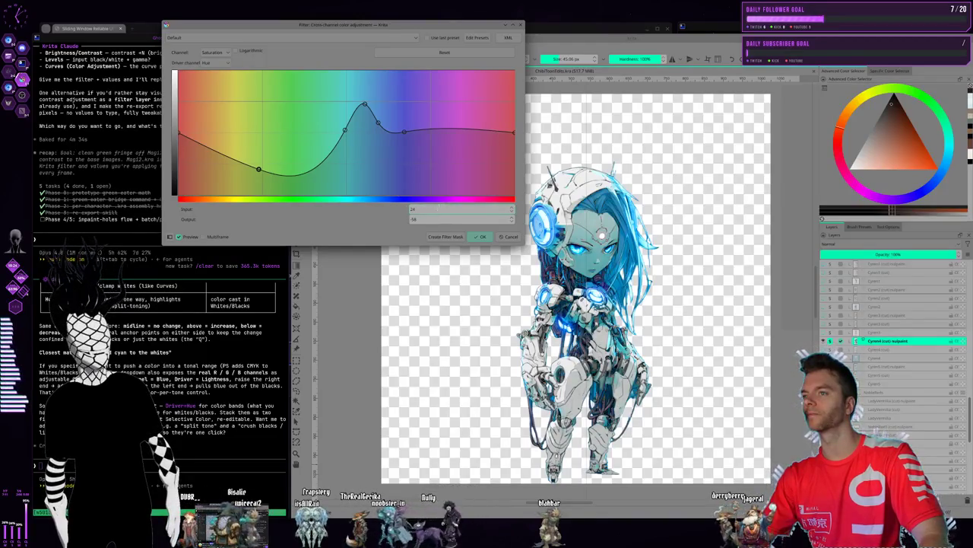
pyautogui.click(451, 238)
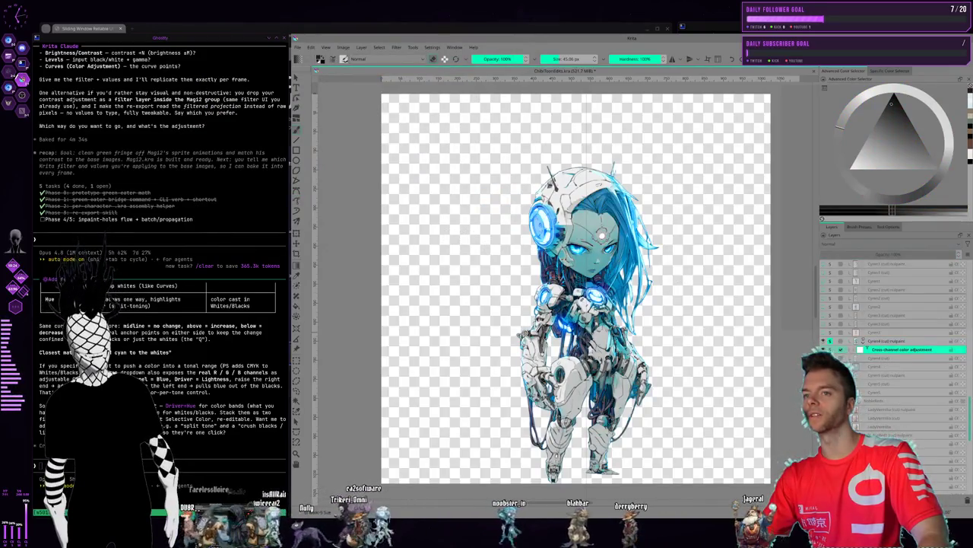
# Toggle layer visibility so the bat-winged gremlin chibi replaces the cyborg girl on the canvas
pyautogui.click(831, 349)
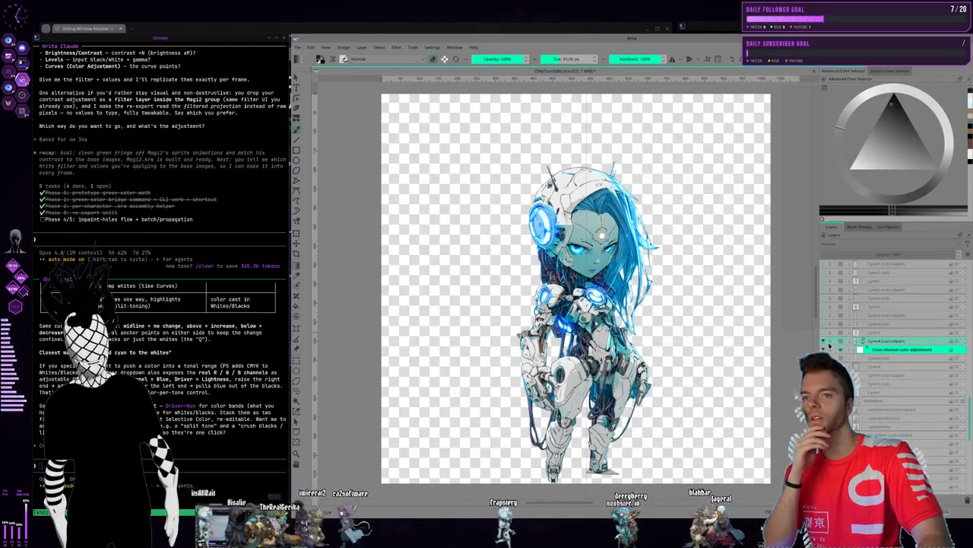
pyautogui.click(830, 343)
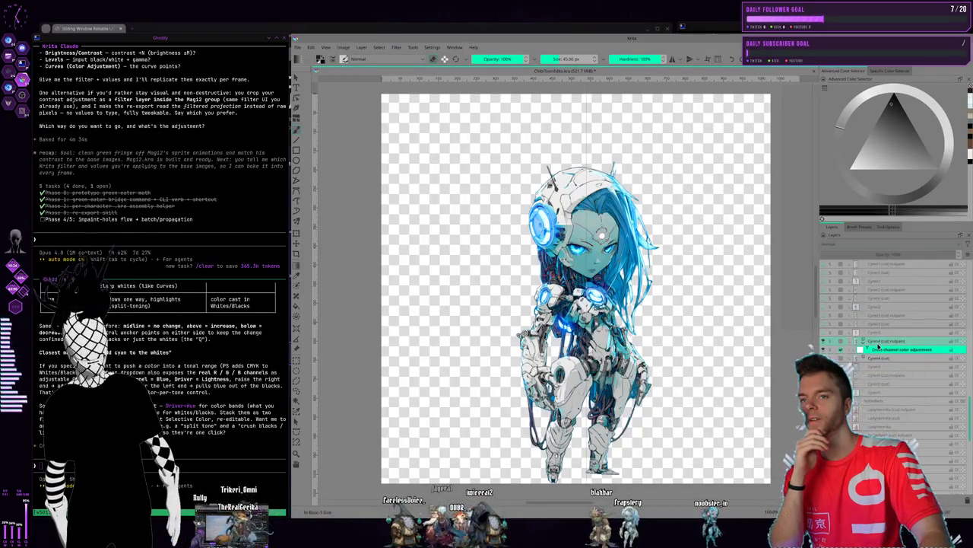
pyautogui.click(878, 343)
pyautogui.click(830, 343)
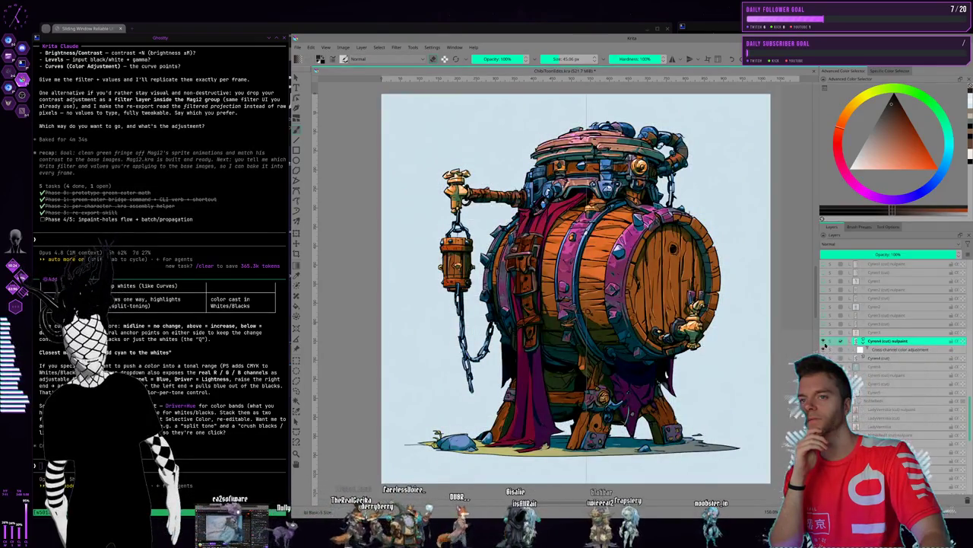
pyautogui.hotkey('ctrl', 'Tab')
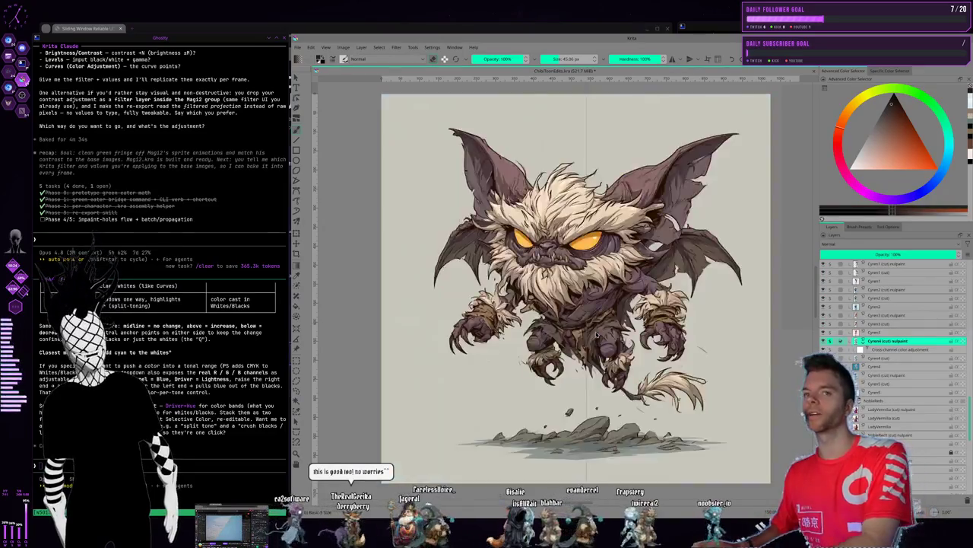
# Cycle workspaces to check the Kling AI green-screen robot attack clip, then return to Krita
pyautogui.press('super+2')
pyautogui.press('super+3')
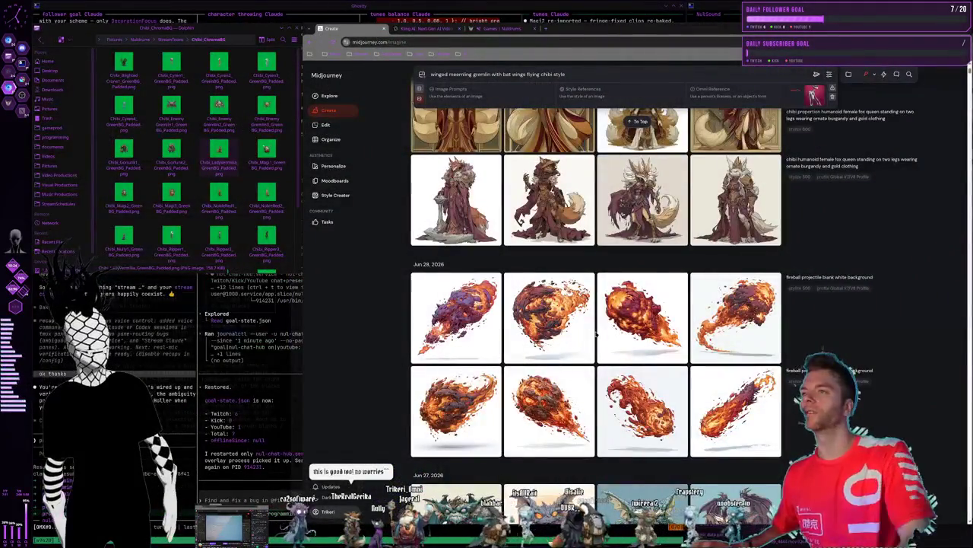
pyautogui.hotkey('ctrl', 'Tab')
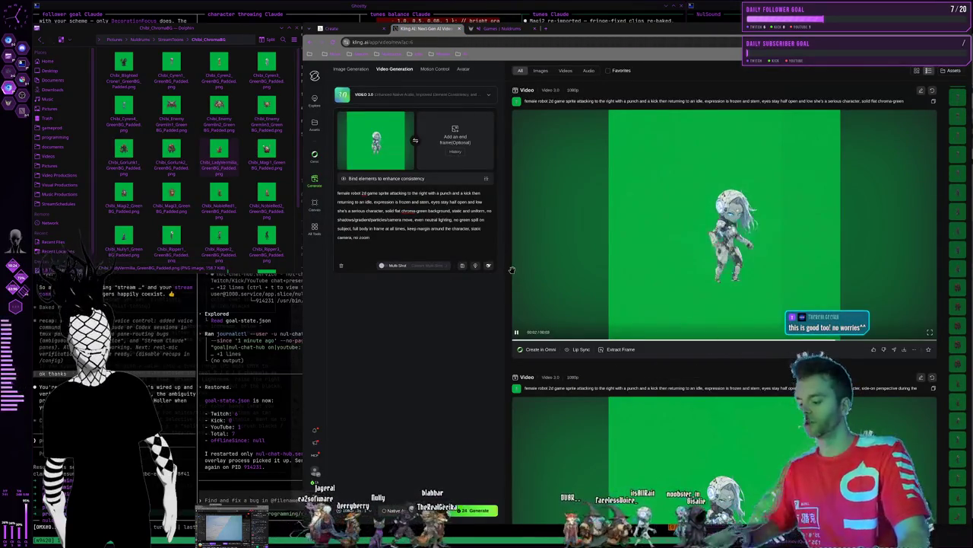
pyautogui.hotkey('alt', 'Tab')
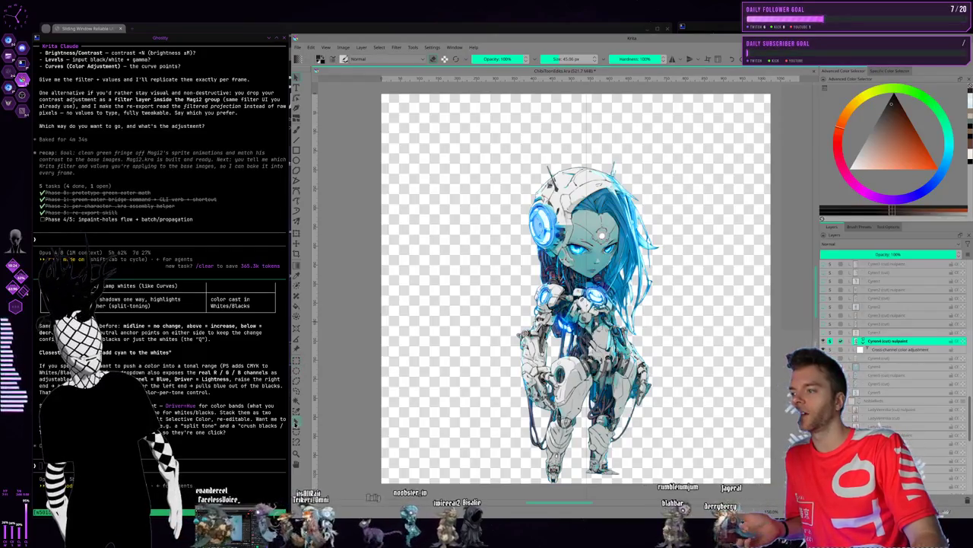
pyautogui.click(889, 71)
pyautogui.click(841, 70)
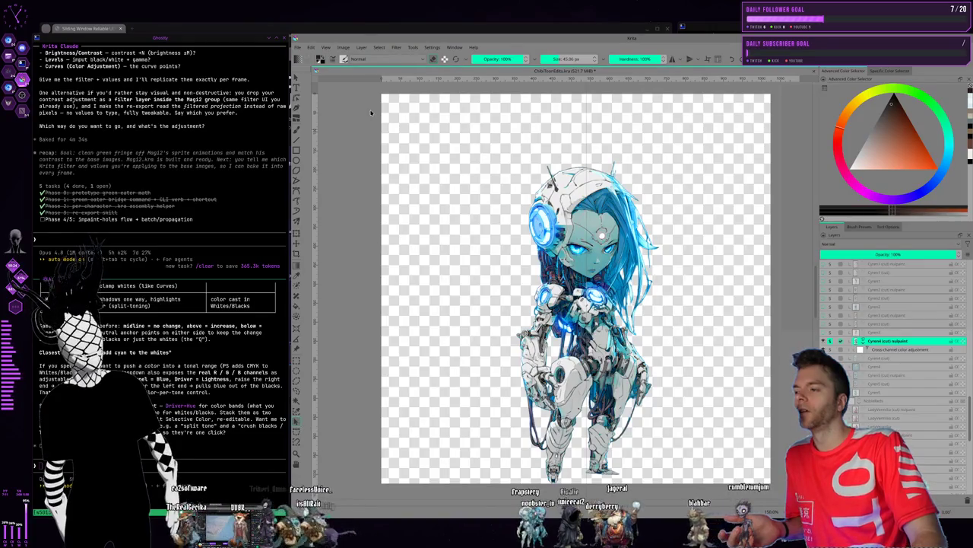
pyautogui.click(412, 47)
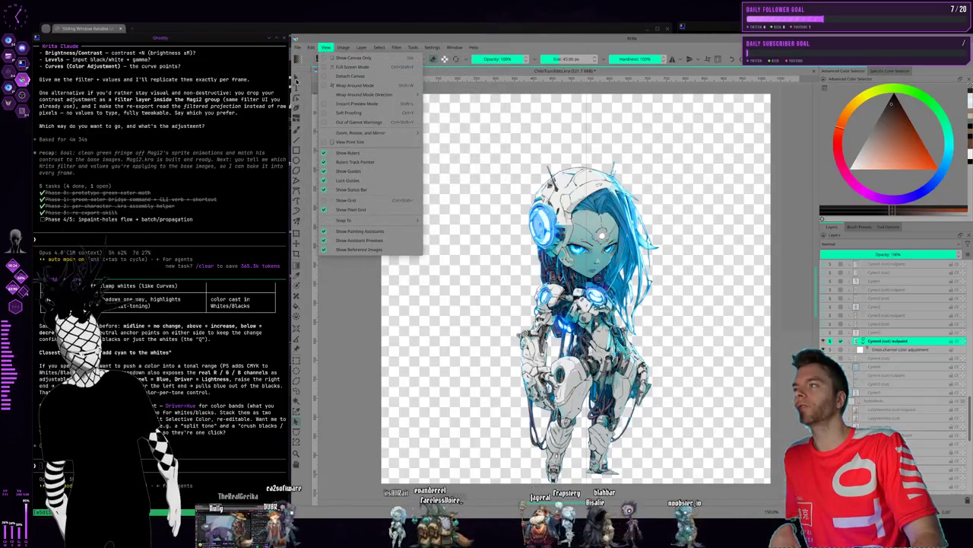
pyautogui.click(296, 78)
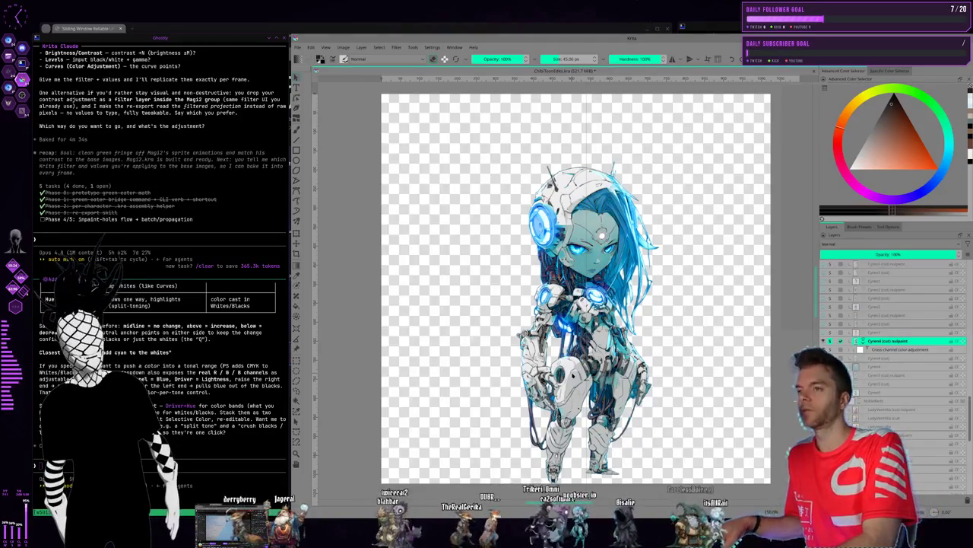
pyautogui.press('super+Right')
pyautogui.press('super+Right')
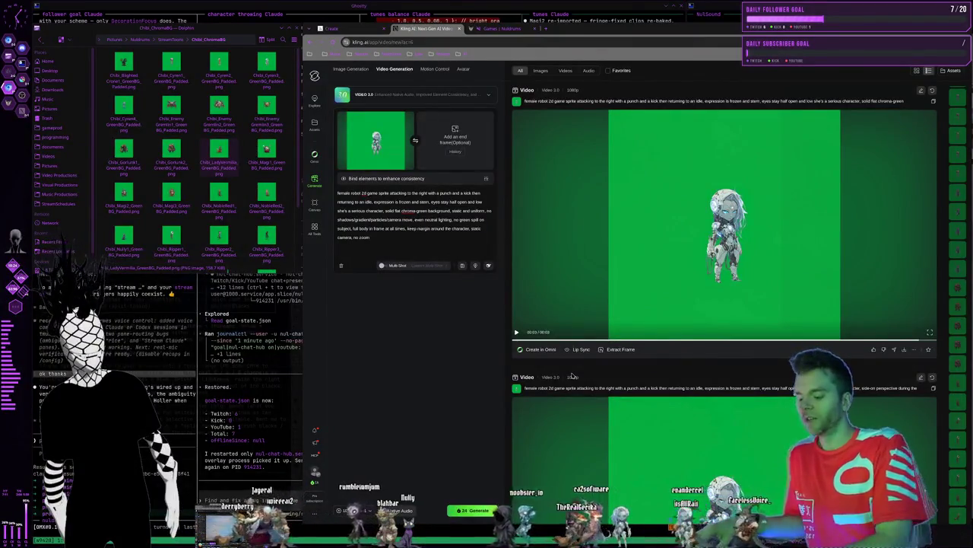
# Navigate Dolphin up through Animations to the StreamToons folder, then return to the Kling AI workspace
pyautogui.press('super+Left')
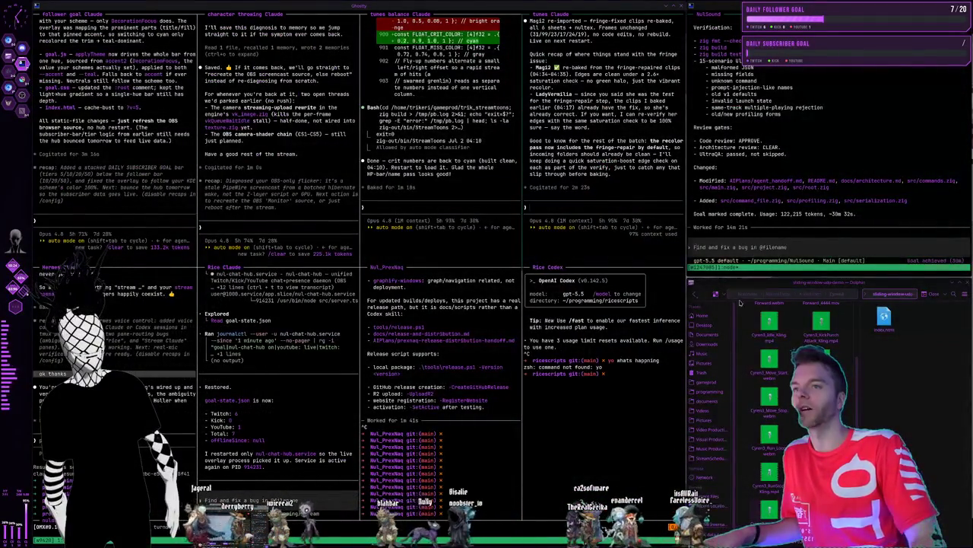
pyautogui.scroll(1, 781, 424)
pyautogui.scroll(1, 781, 425)
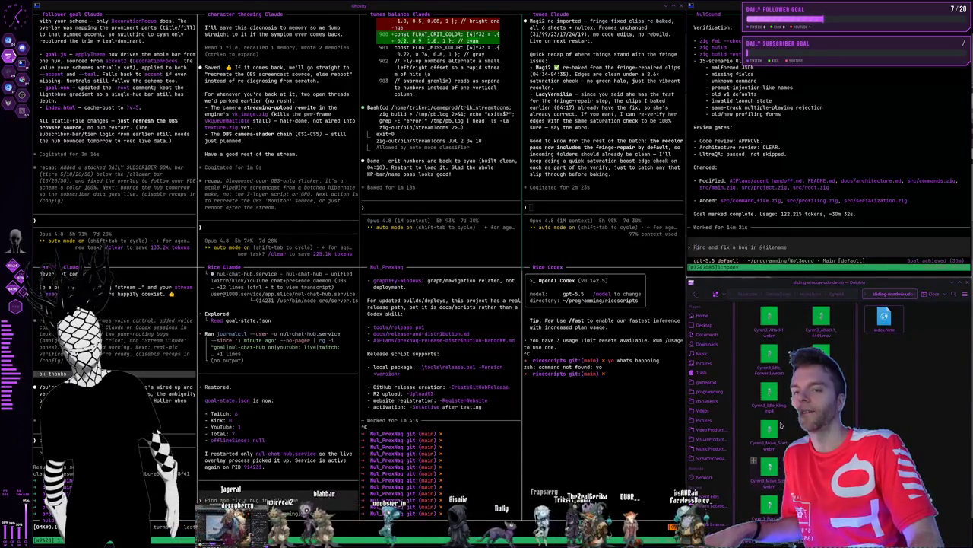
pyautogui.click(806, 299)
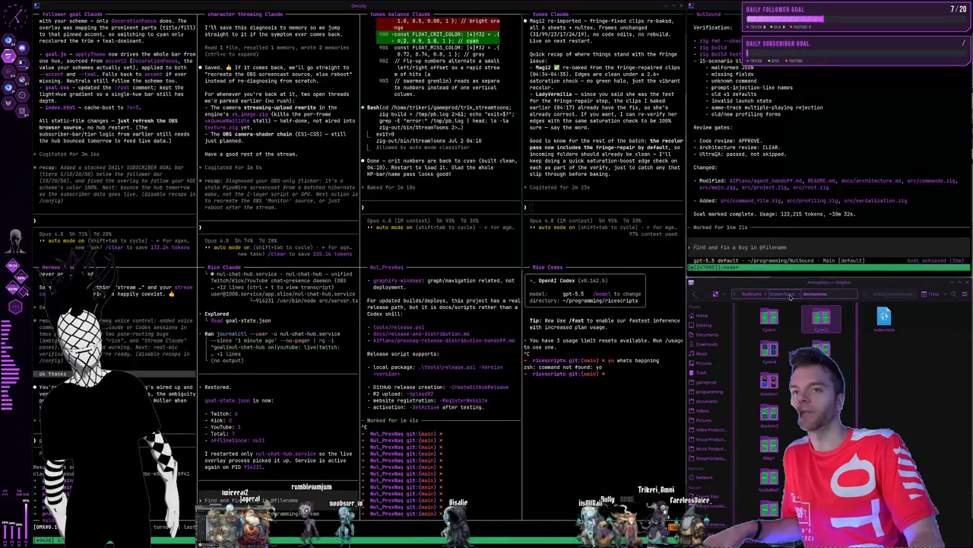
pyautogui.click(789, 296)
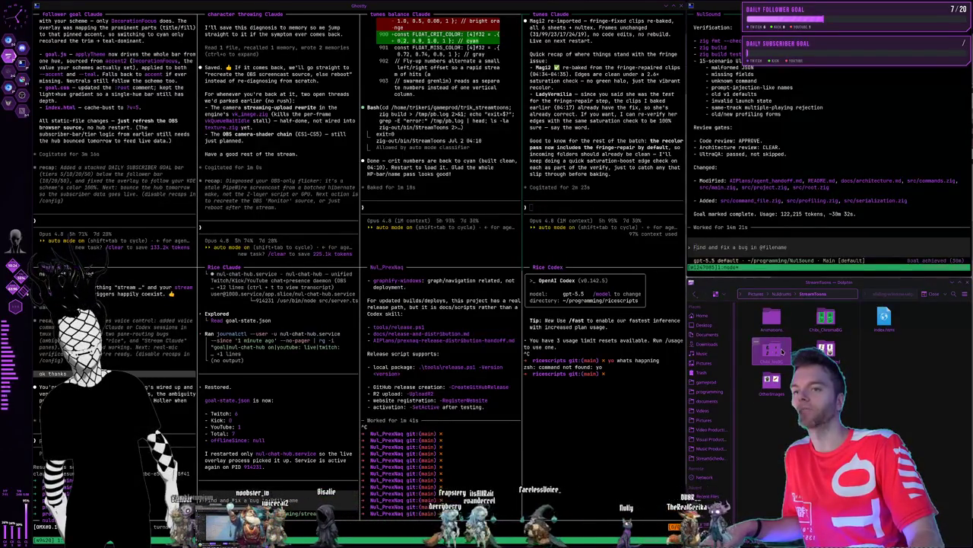
pyautogui.press('super+s')
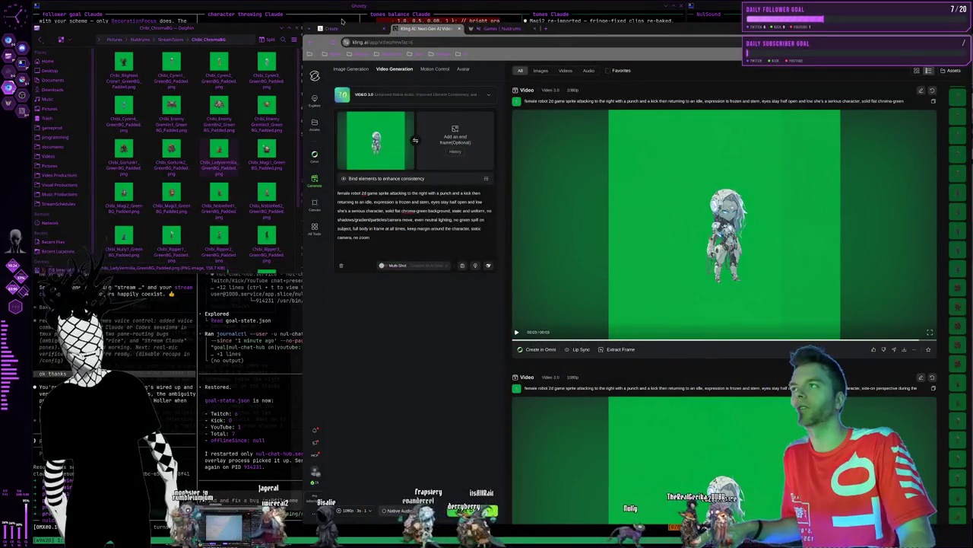
pyautogui.click(341, 27)
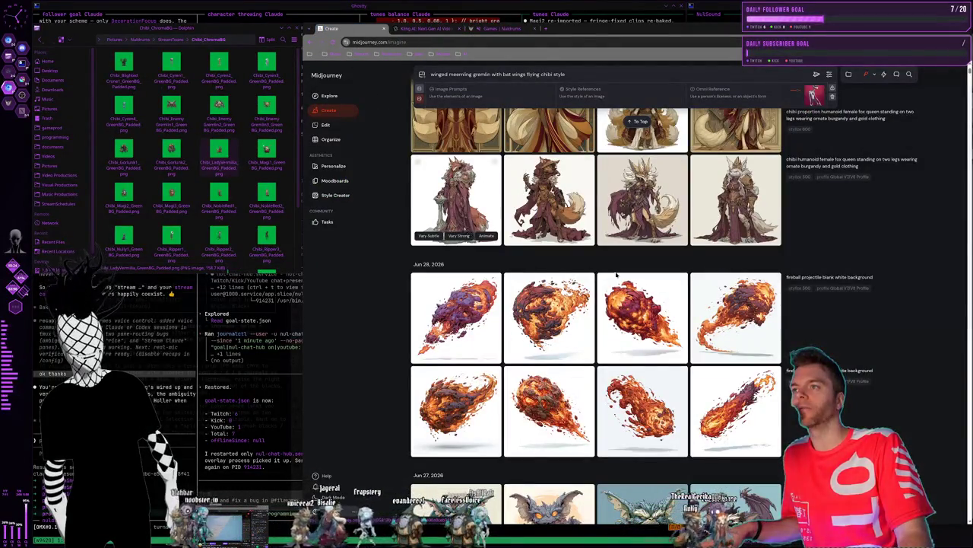
pyautogui.scroll(-1, 617, 275)
pyautogui.scroll(-3, 639, 380)
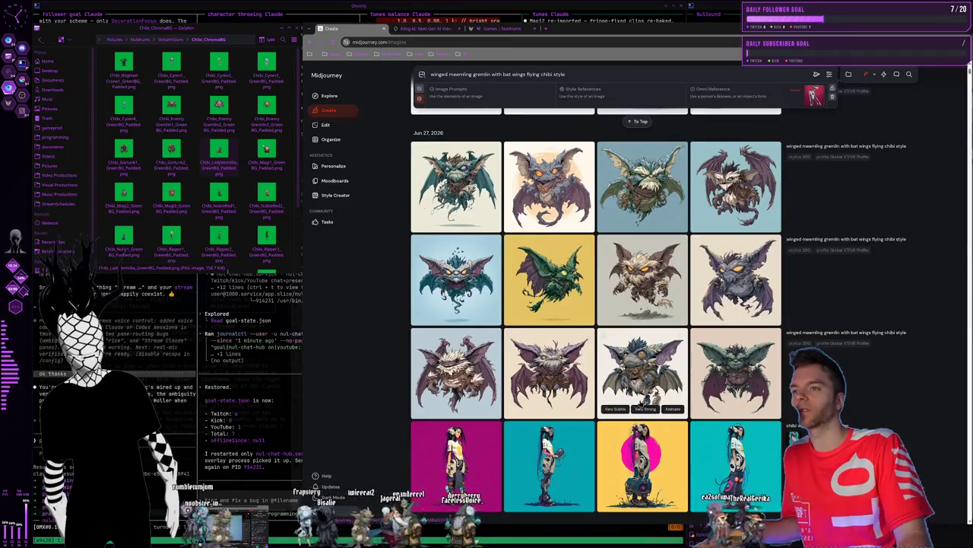
pyautogui.click(548, 368)
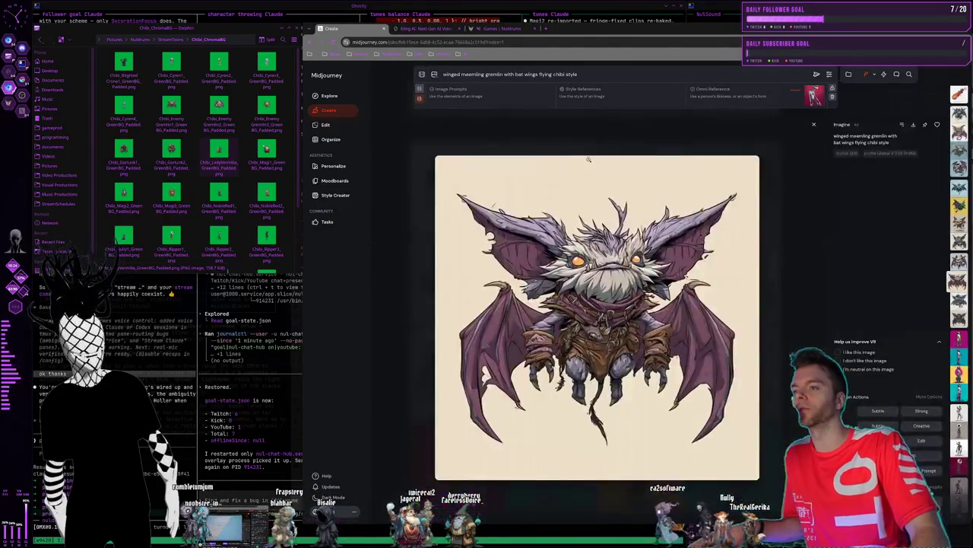
pyautogui.click(494, 112)
pyautogui.click(413, 29)
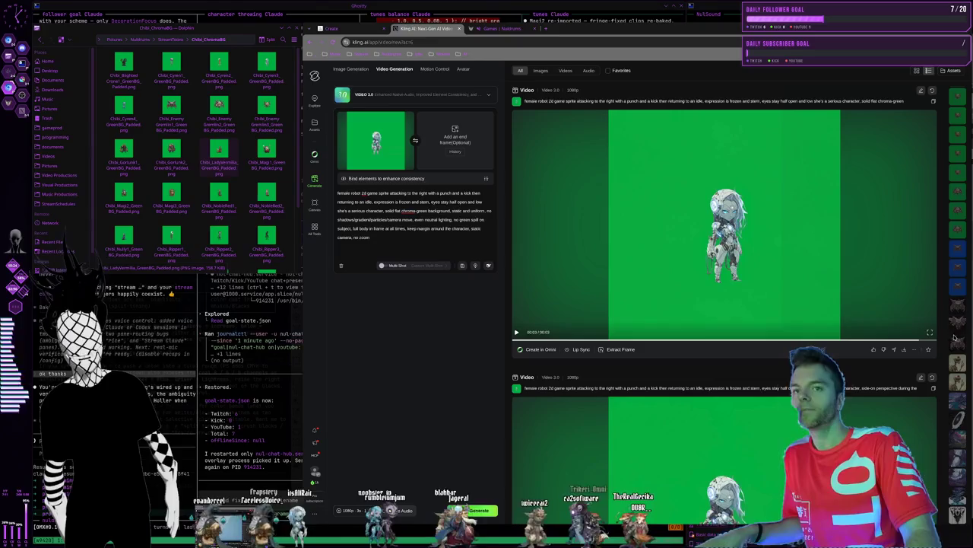
# Open the bat-winged gremlin swiping-attack clip from the history strip in its detail view
pyautogui.click(957, 344)
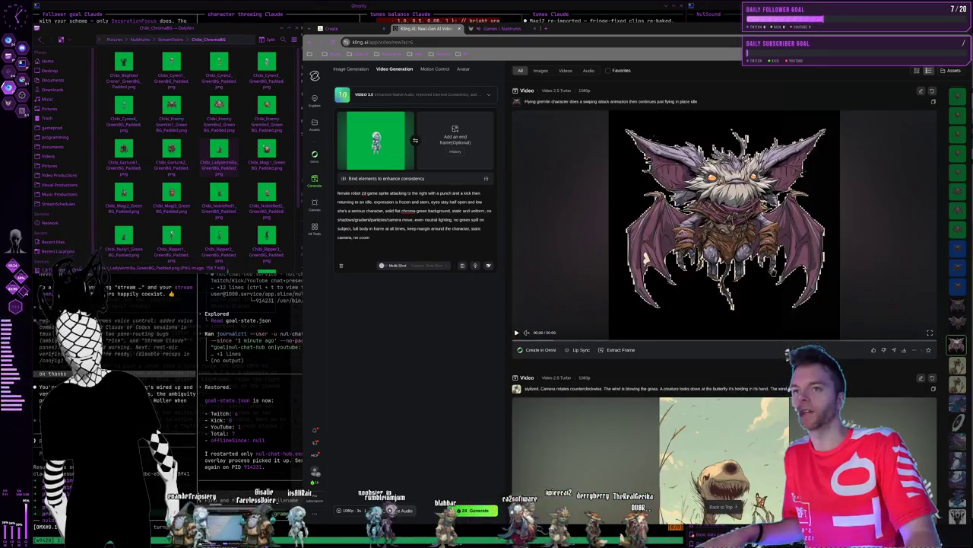
pyautogui.click(751, 322)
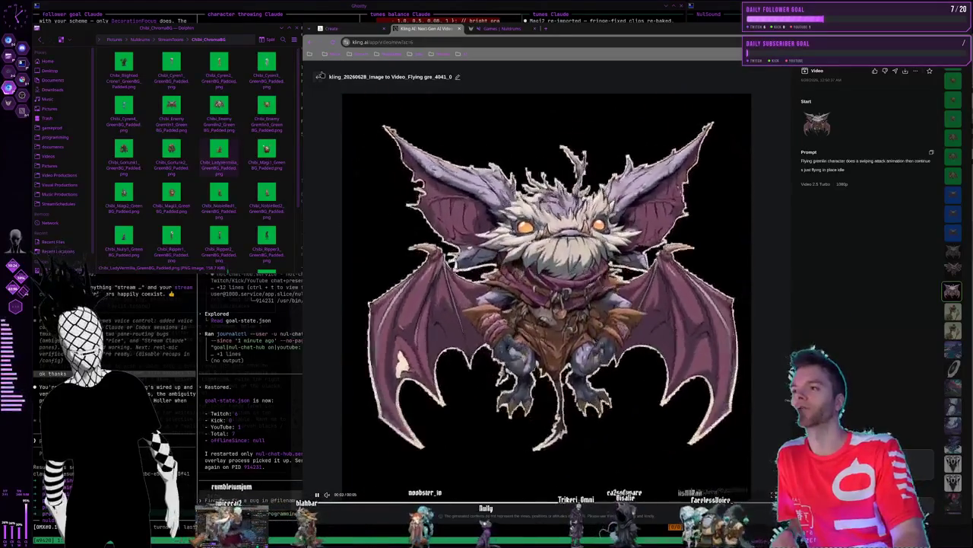
# Leave the full-size video and scroll up through the gremlin clips to the Video 2.5 Turbo idle clip
pyautogui.press('Escape')
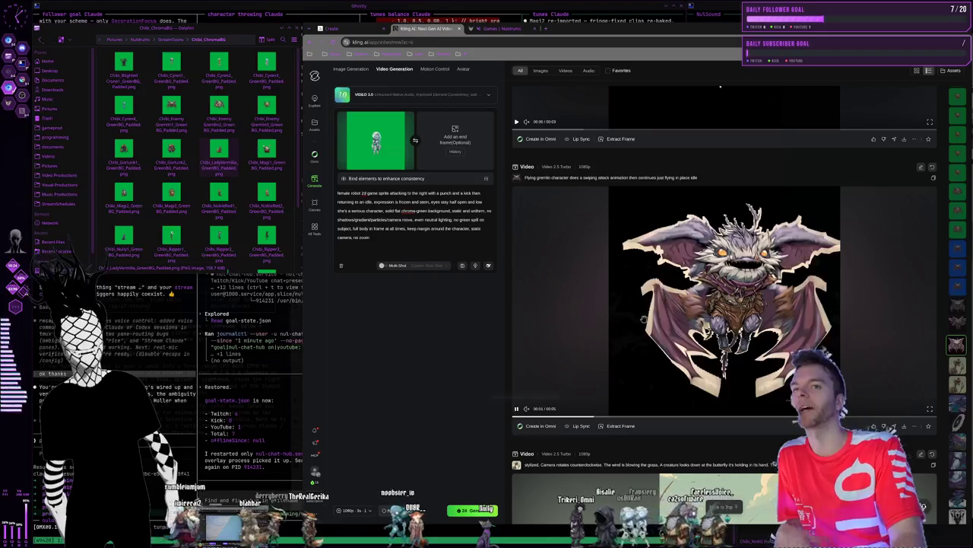
pyautogui.scroll(2, 644, 319)
pyautogui.scroll(2, 646, 321)
pyautogui.scroll(2, 650, 323)
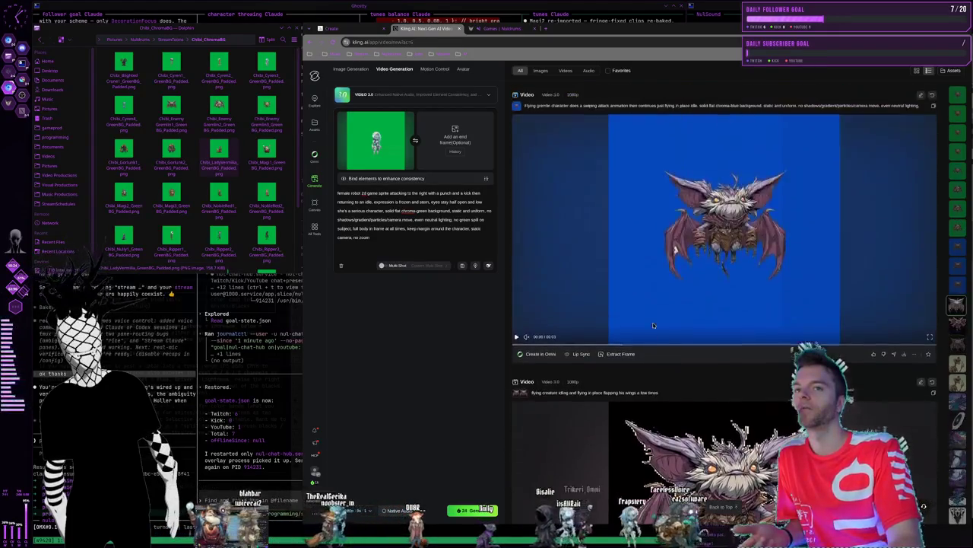
pyautogui.scroll(2, 650, 325)
pyautogui.scroll(2, 669, 333)
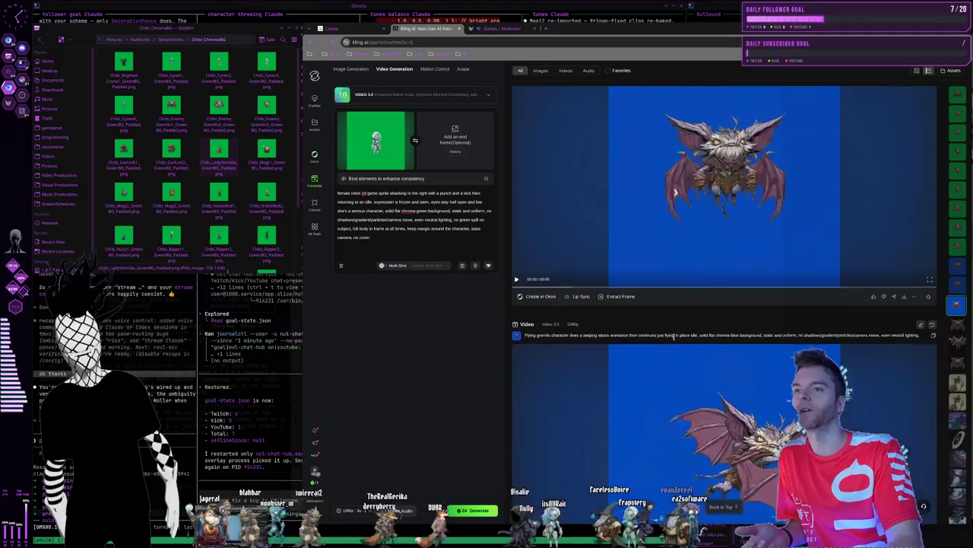
pyautogui.scroll(2, 674, 335)
pyautogui.scroll(2, 673, 339)
pyautogui.scroll(2, 674, 342)
pyautogui.scroll(1, 673, 346)
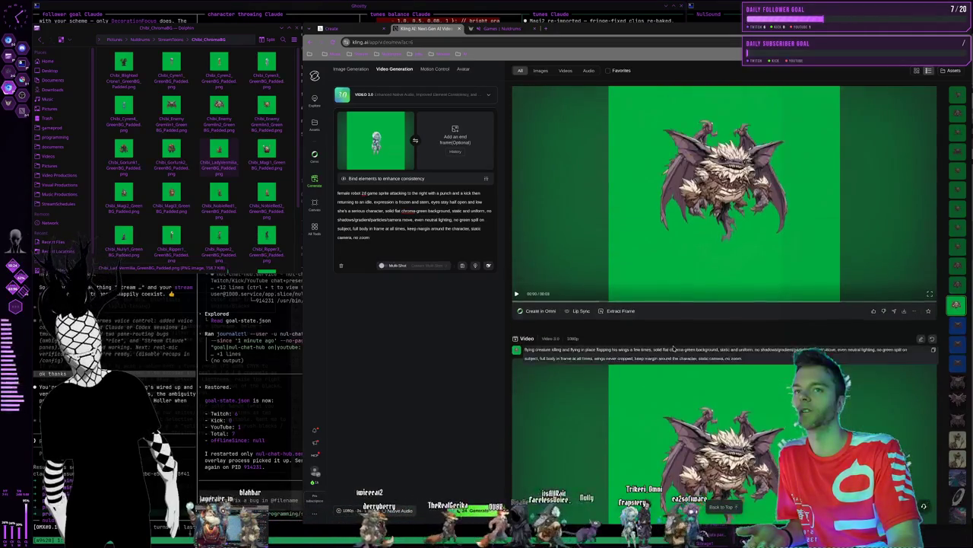
pyautogui.scroll(-2, 674, 348)
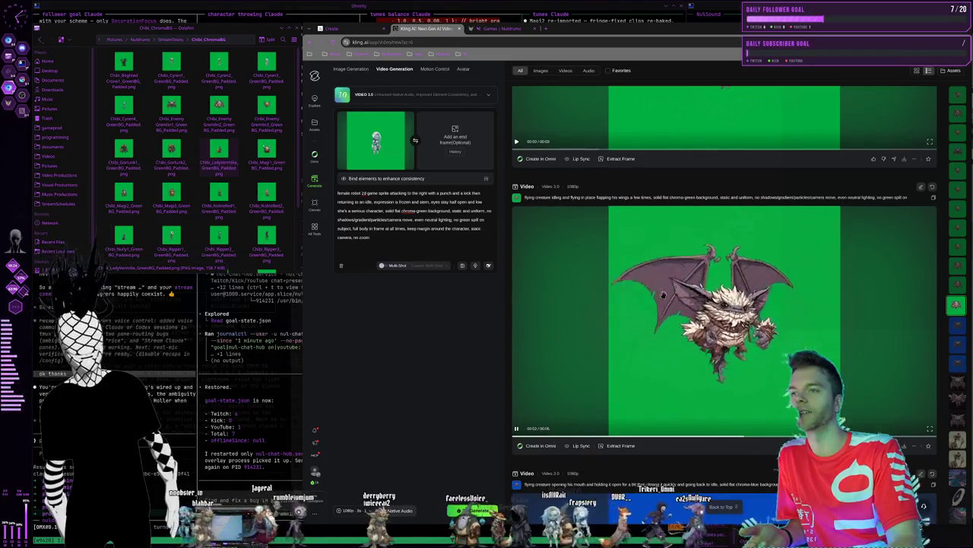
pyautogui.scroll(1, 609, 295)
pyautogui.scroll(3, 717, 349)
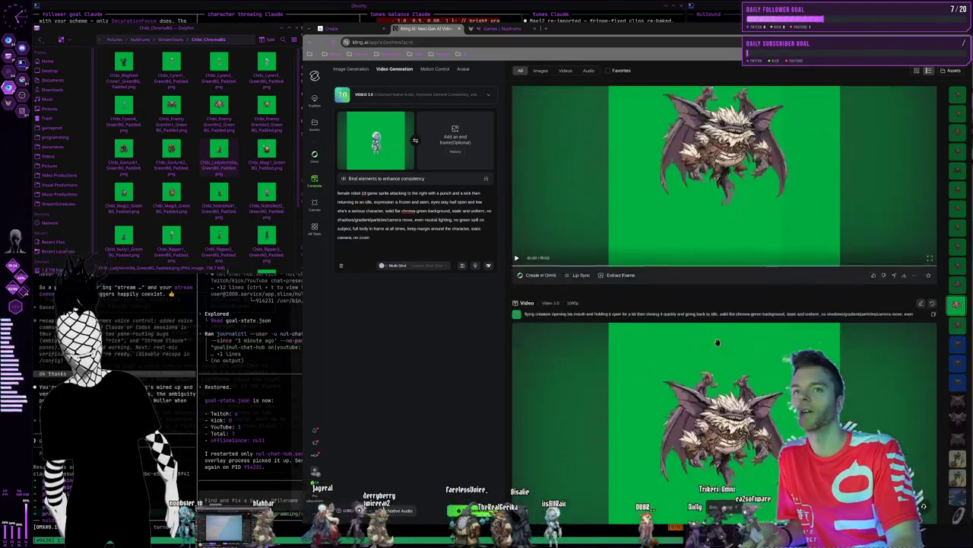
pyautogui.scroll(1, 717, 349)
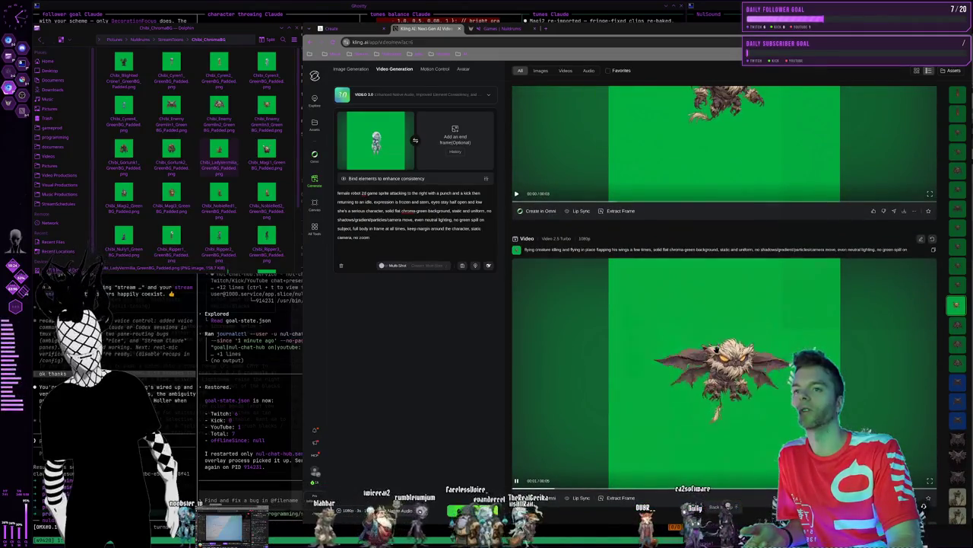
pyautogui.scroll(-1, 717, 349)
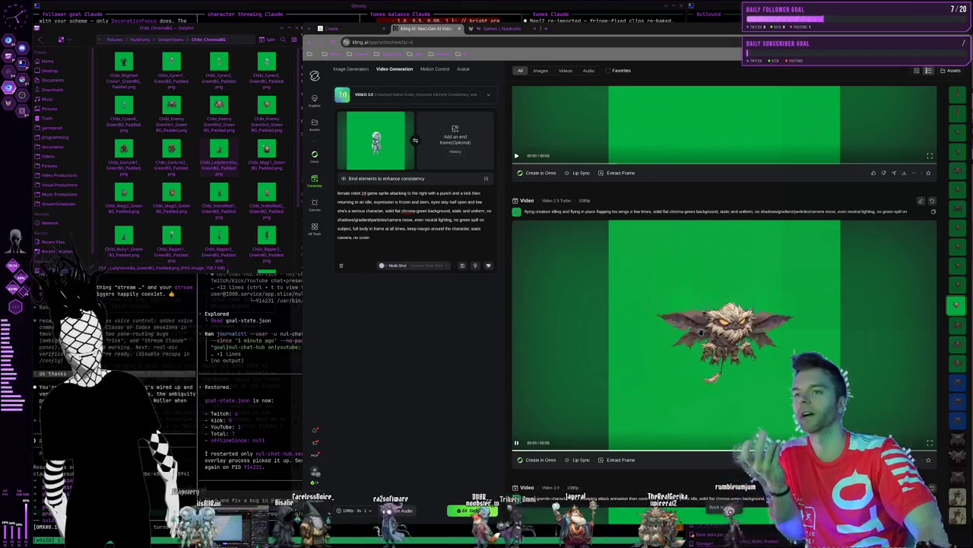
# Review the gremlin 'dies and collapses' clip, then jump to the Video 3.0 robot girl punch-and-kick clip
pyautogui.scroll(-2, 704, 335)
pyautogui.scroll(-2, 704, 335)
pyautogui.scroll(-2, 704, 334)
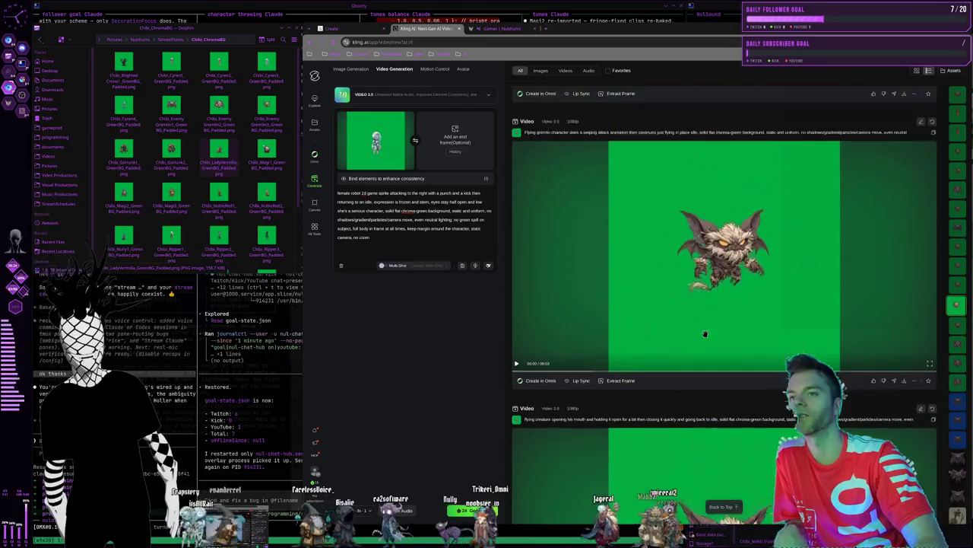
pyautogui.scroll(-2, 704, 334)
pyautogui.scroll(-3, 722, 327)
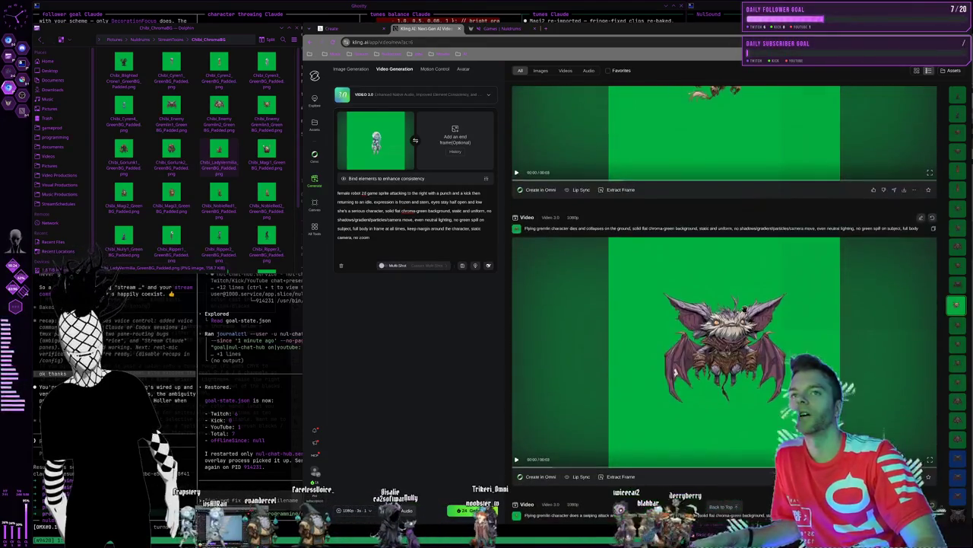
pyautogui.scroll(2, 750, 313)
pyautogui.scroll(-1, 745, 311)
pyautogui.scroll(-2, 741, 308)
pyautogui.scroll(1, 734, 307)
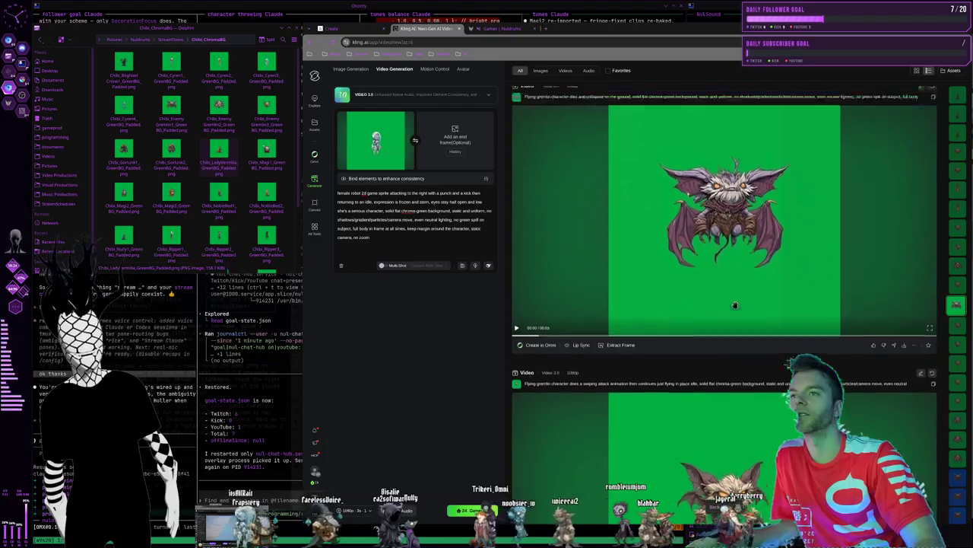
pyautogui.scroll(1, 728, 305)
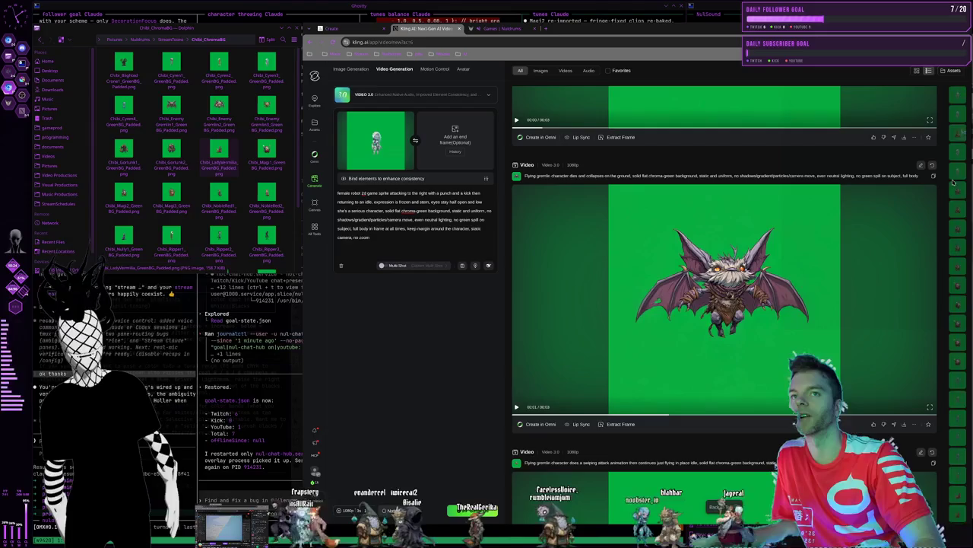
pyautogui.click(958, 99)
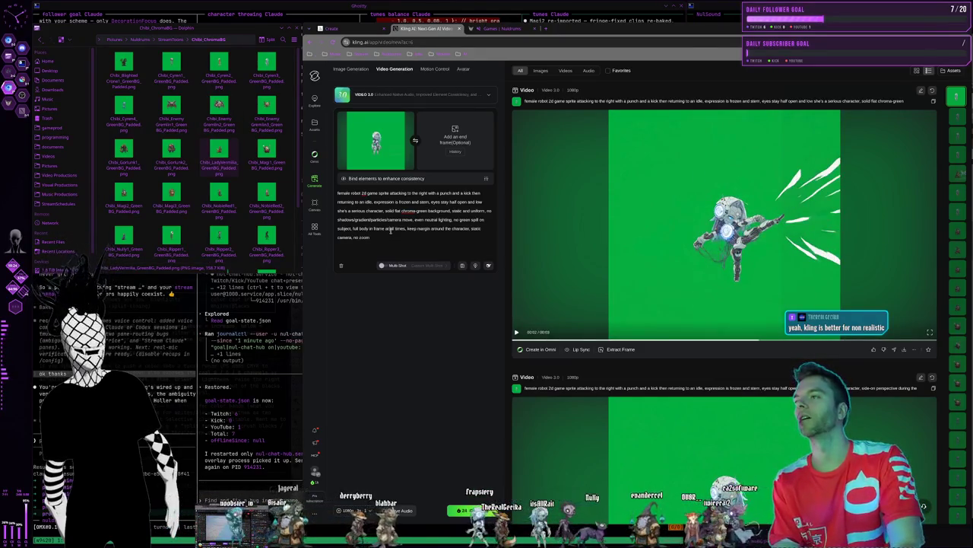
# Highlight the robot prompt from 'eyes stay half open' through 'camera, no zoom' to review it
pyautogui.moveTo(382, 241)
pyautogui.mouseDown()
pyautogui.moveTo(431, 202)
pyautogui.moveTo(384, 212)
pyautogui.moveTo(460, 211)
pyautogui.mouseUp()
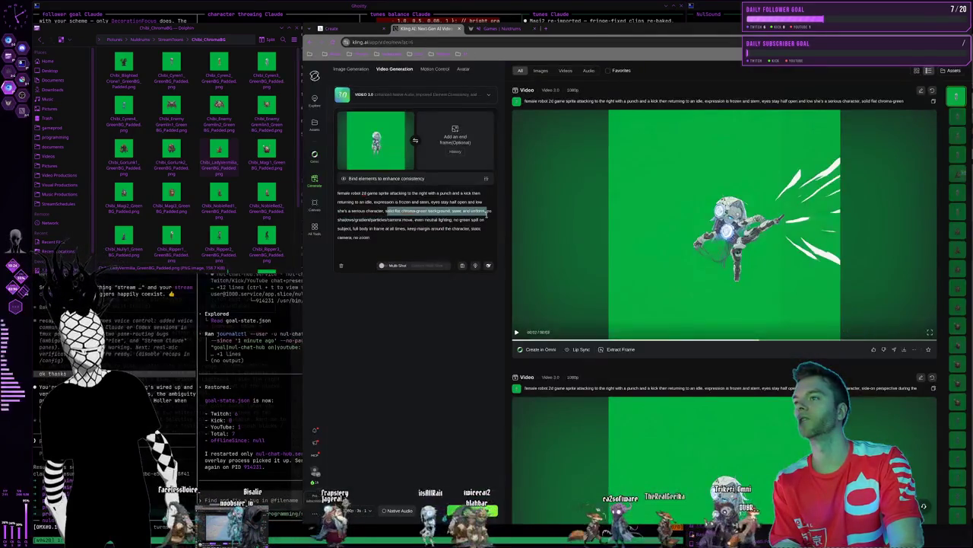
pyautogui.moveTo(486, 213); pyautogui.dragTo(483, 220)
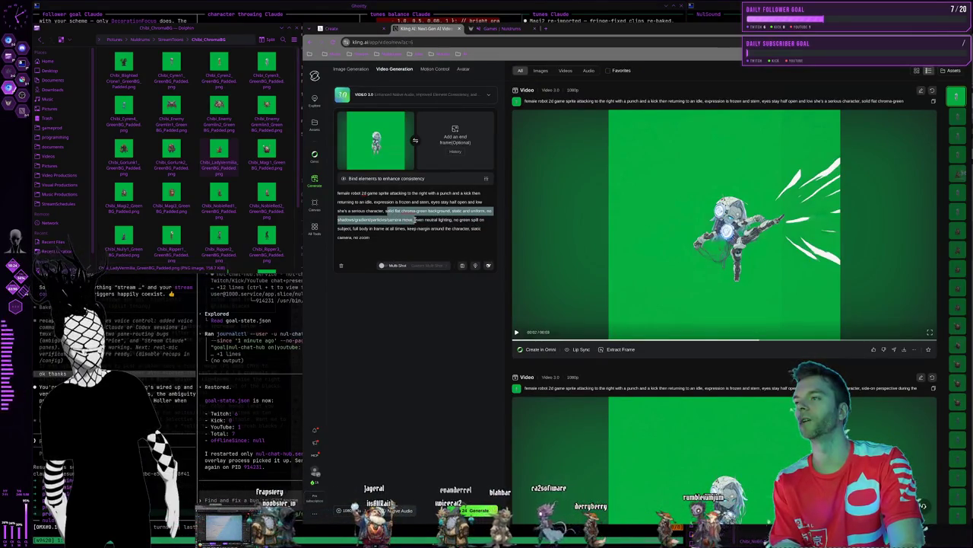
pyautogui.moveTo(443, 222); pyautogui.dragTo(354, 228)
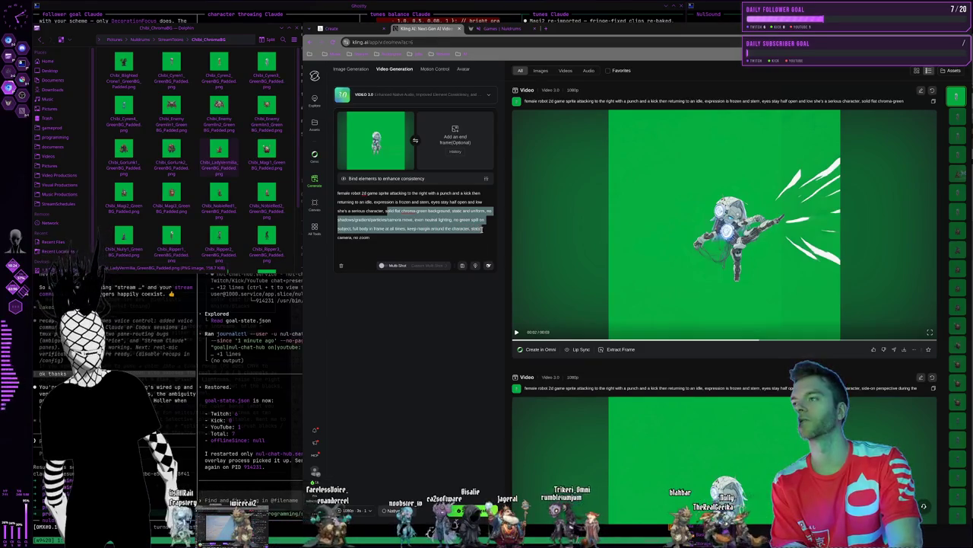
pyautogui.moveTo(484, 229)
pyautogui.mouseDown()
pyautogui.moveTo(466, 242)
pyautogui.moveTo(375, 211)
pyautogui.moveTo(420, 242)
pyautogui.moveTo(378, 211)
pyautogui.mouseUp()
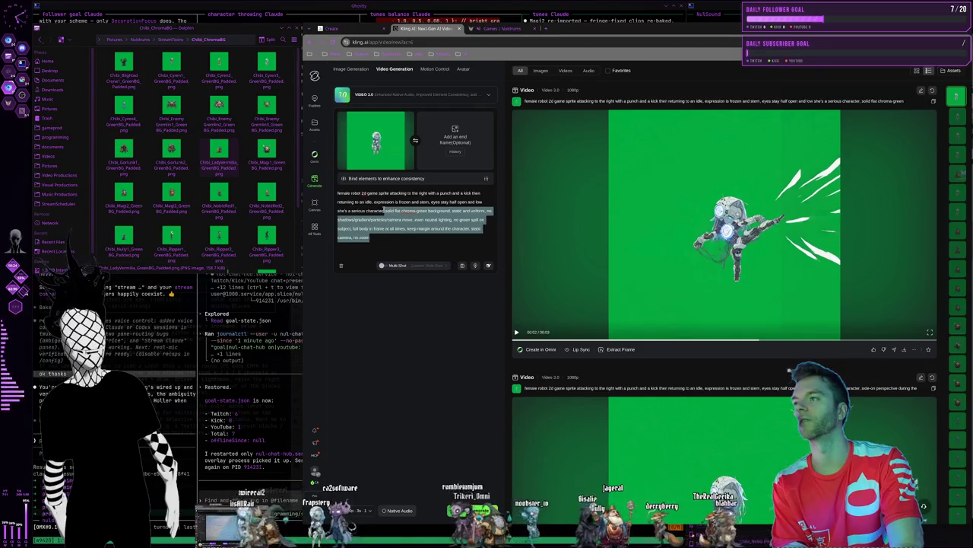
pyautogui.click(385, 210)
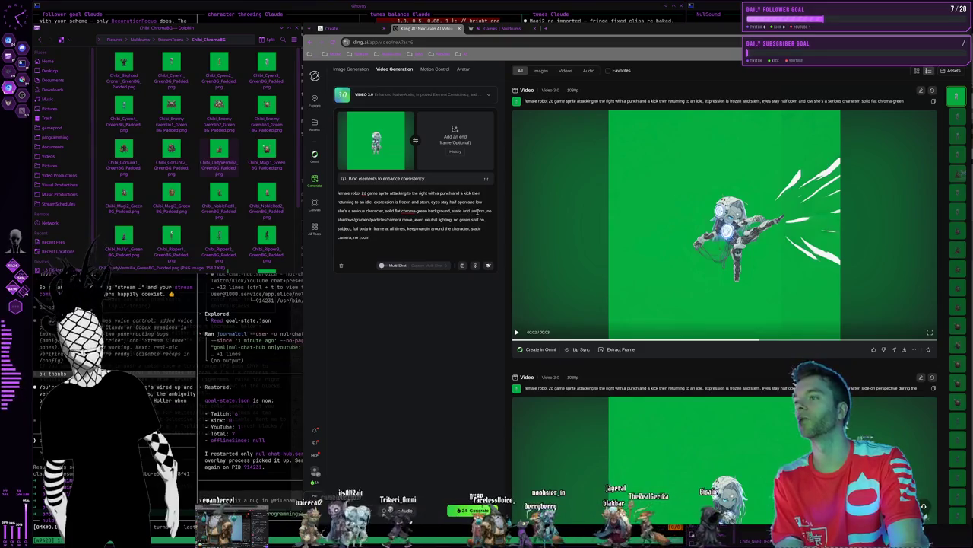
# Review the camera-move and chroma-green background wording unchanged, then switch to the Ghostty terminal workspace
pyautogui.moveTo(486, 212); pyautogui.dragTo(411, 220)
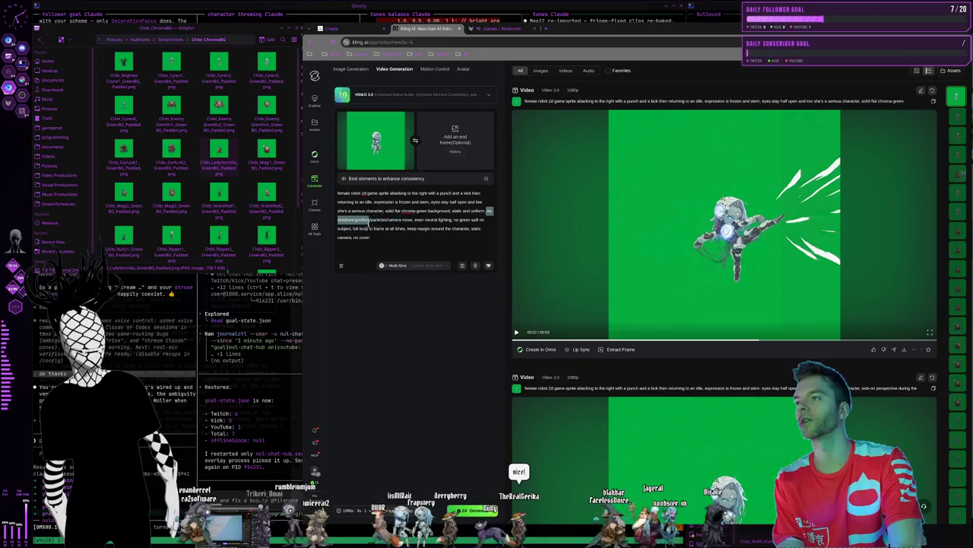
pyautogui.moveTo(394, 219); pyautogui.dragTo(417, 220)
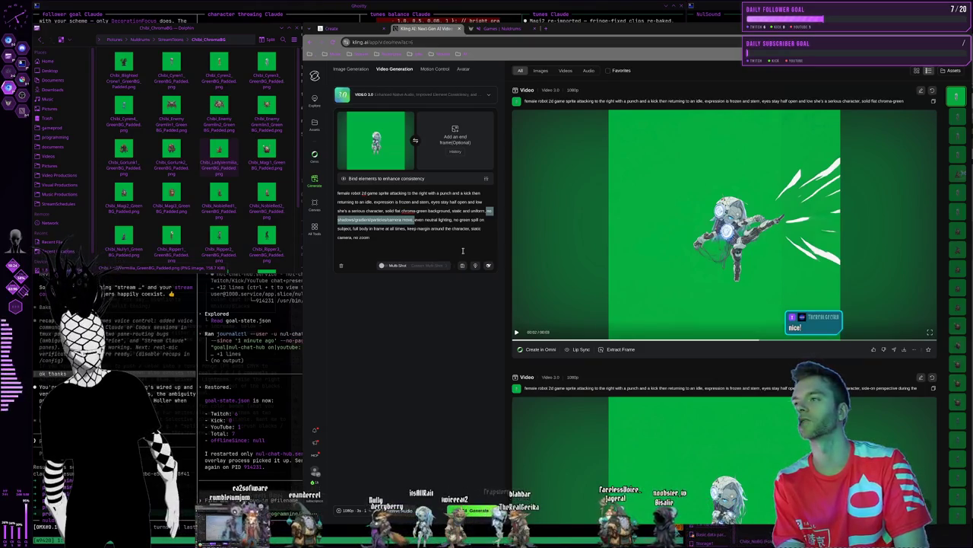
pyautogui.moveTo(456, 240); pyautogui.dragTo(380, 211)
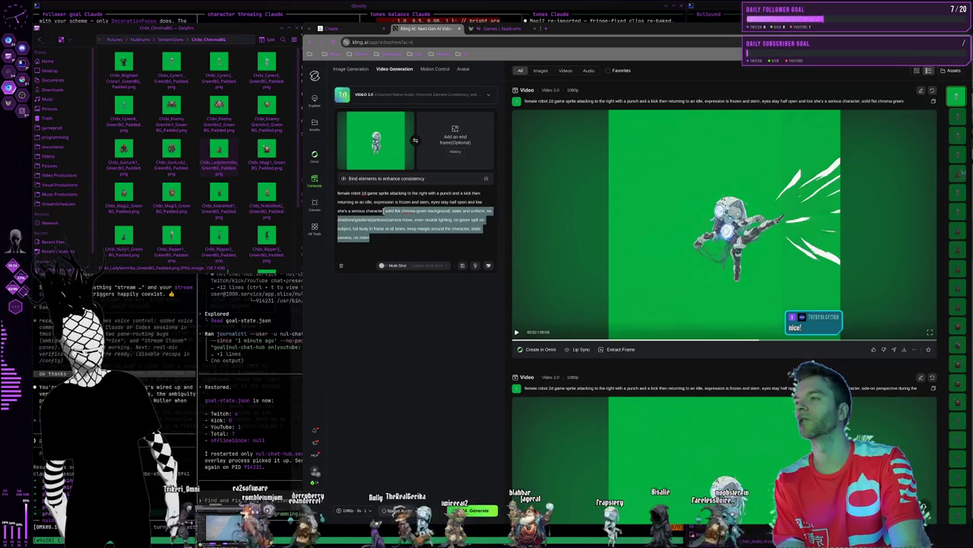
pyautogui.click(385, 211)
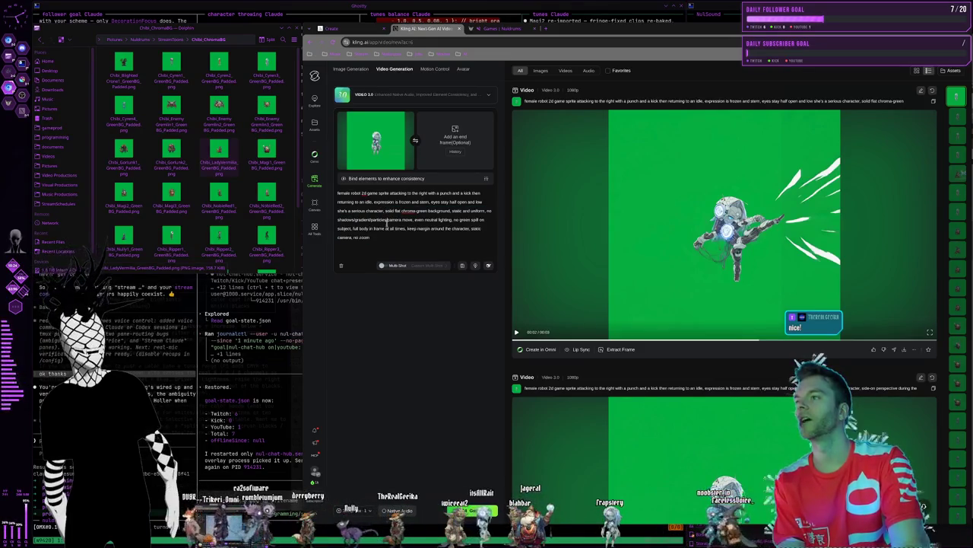
pyautogui.moveTo(385, 210); pyautogui.dragTo(371, 238)
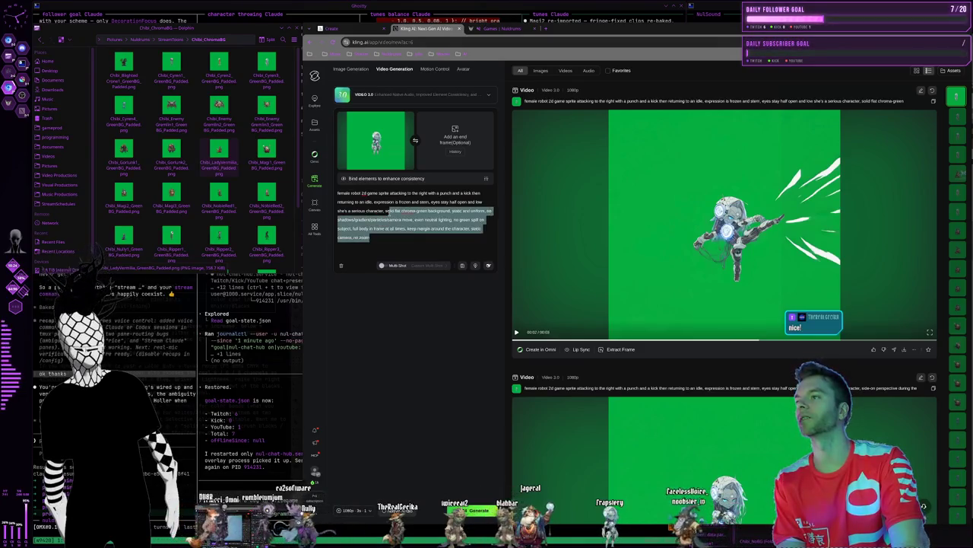
pyautogui.click(384, 234)
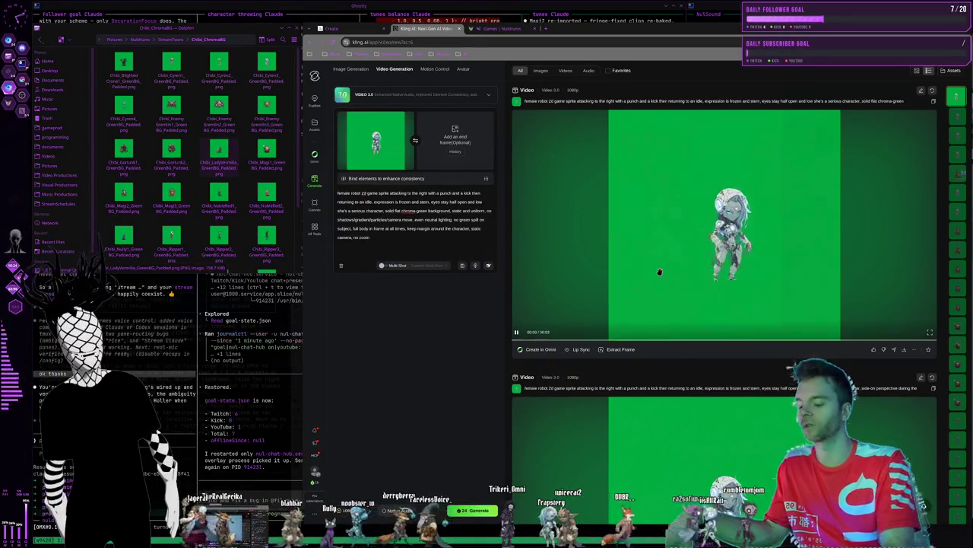
pyautogui.press('super+2')
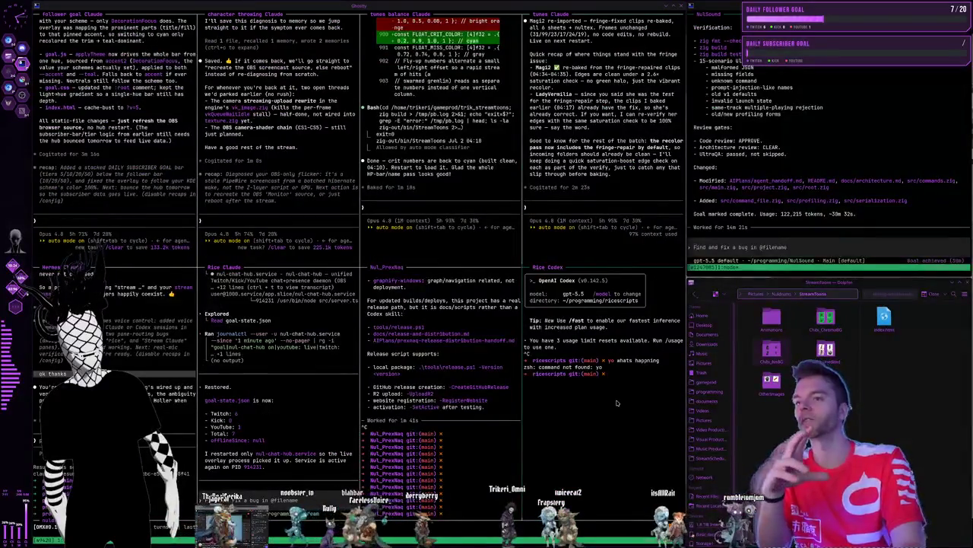
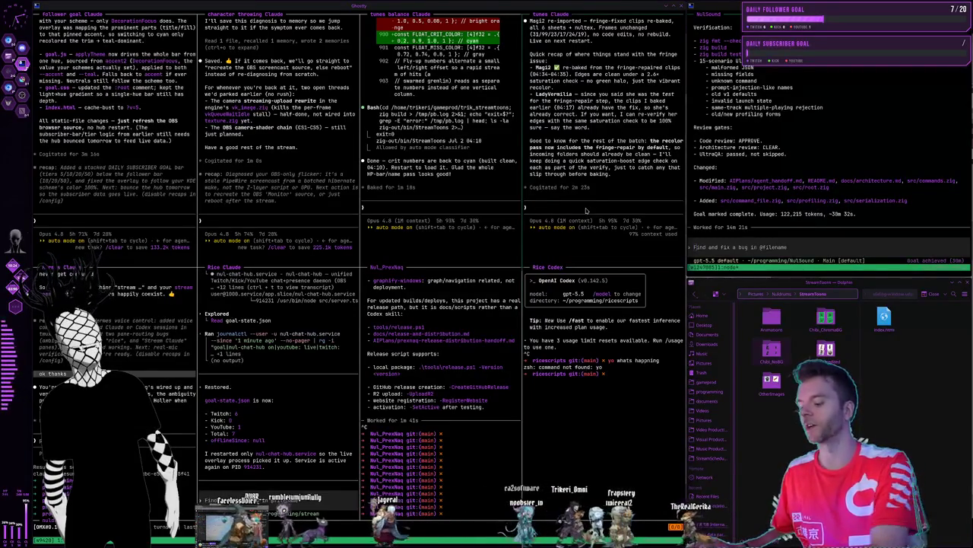
# Glance at the robot artwork in Krita, return to the terminals, then switch to the Kling workspace
pyautogui.press('super+2')
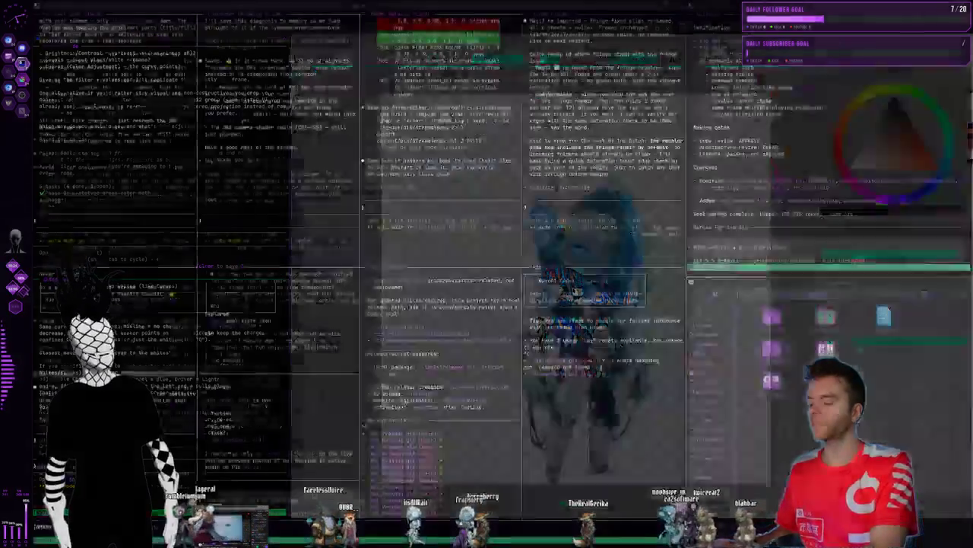
pyautogui.press('super+1')
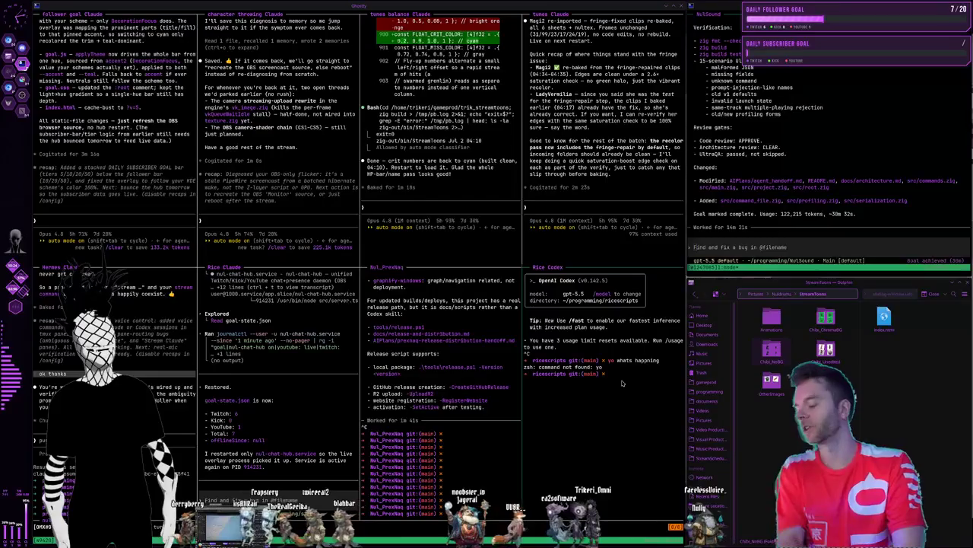
pyautogui.press('super+2')
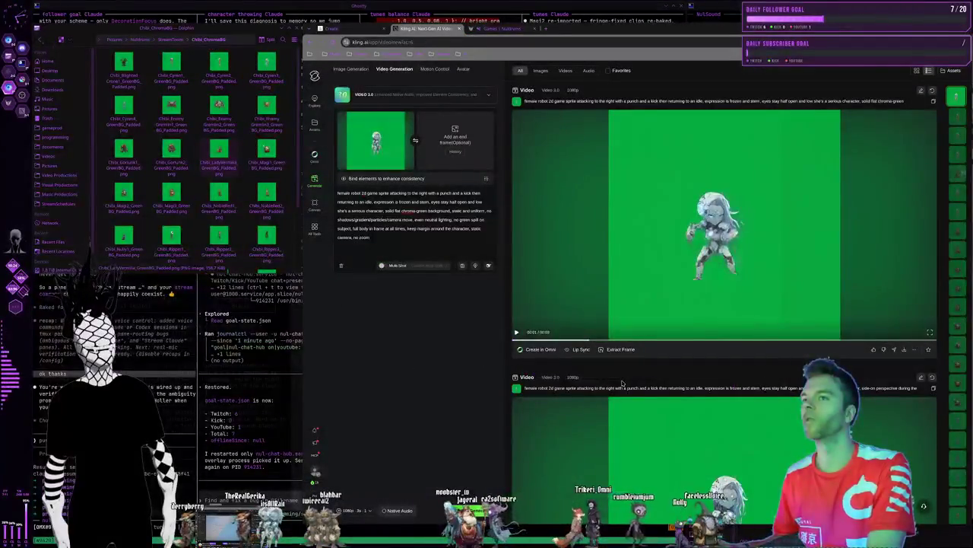
# Scroll through the generated punch, run and walk clips and stop the run-loop clip
pyautogui.scroll(-3, 743, 267)
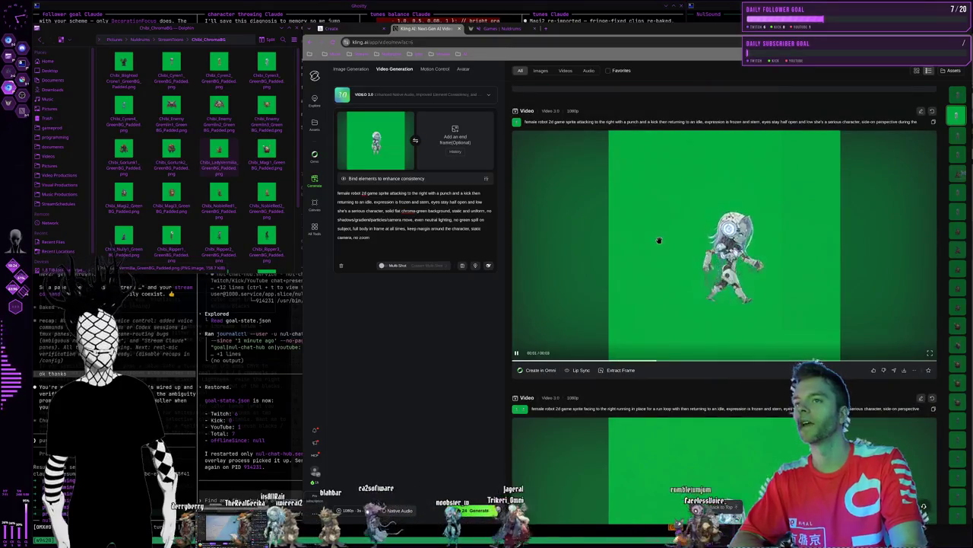
pyautogui.scroll(-3, 719, 228)
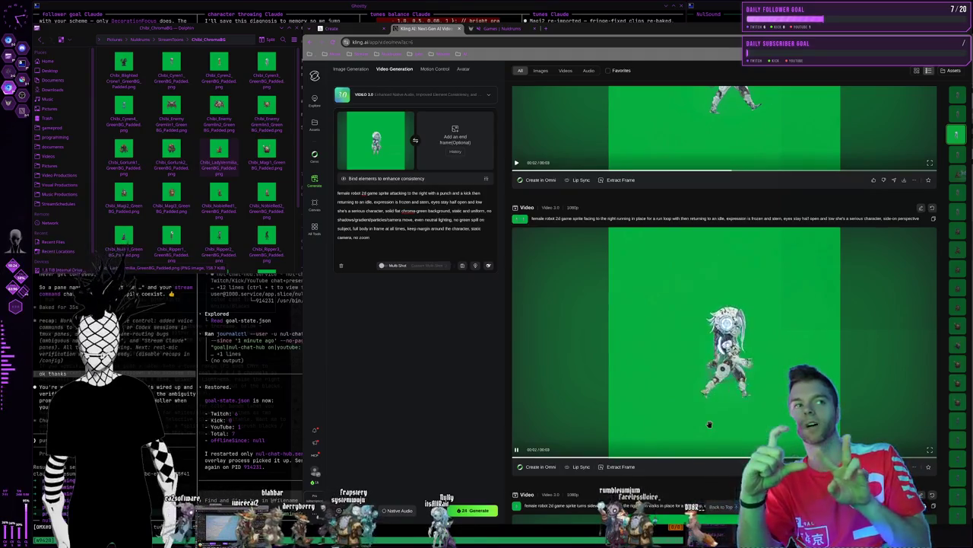
pyautogui.click(643, 333)
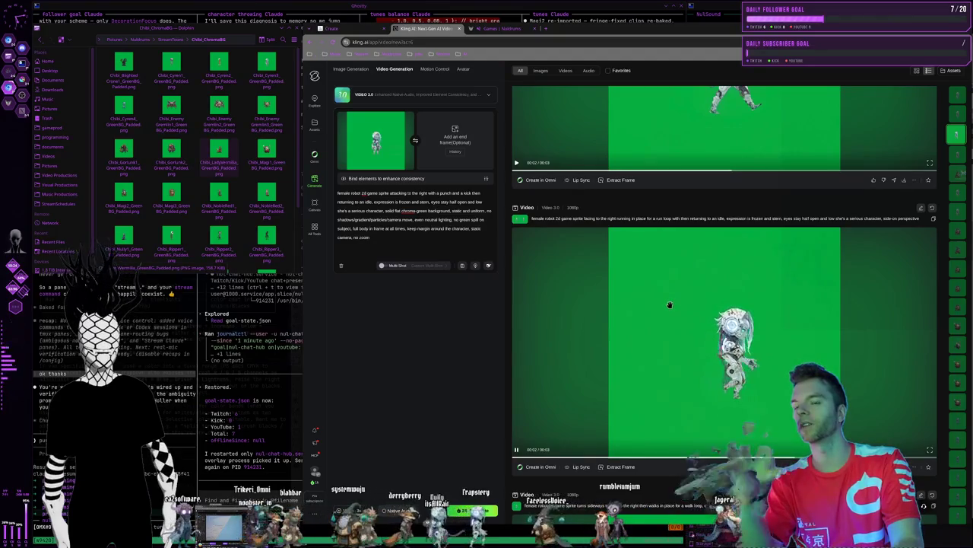
# Scroll back up the clip feed, then hop to the terminal workspace and back to Kling
pyautogui.scroll(2, 671, 303)
pyautogui.scroll(-2, 665, 312)
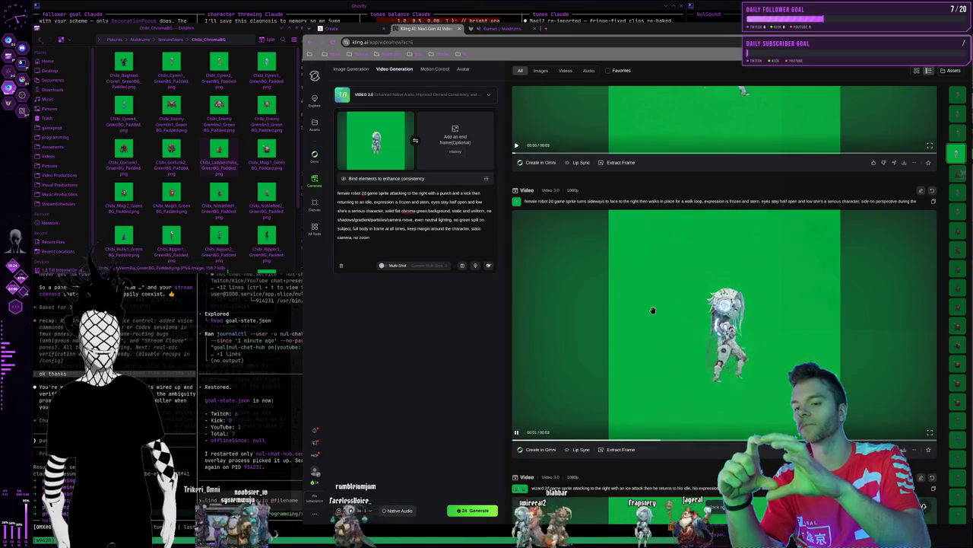
pyautogui.scroll(3, 728, 337)
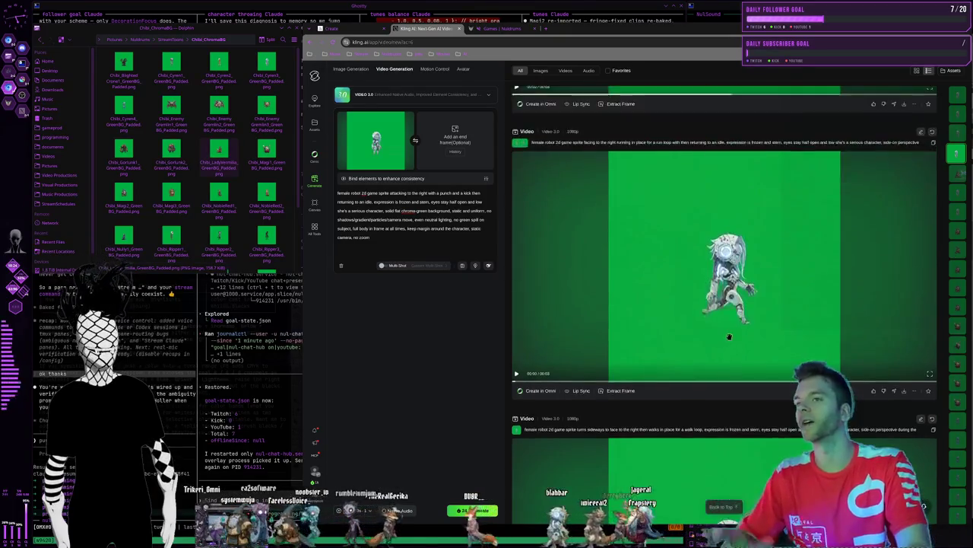
pyautogui.scroll(5, 728, 336)
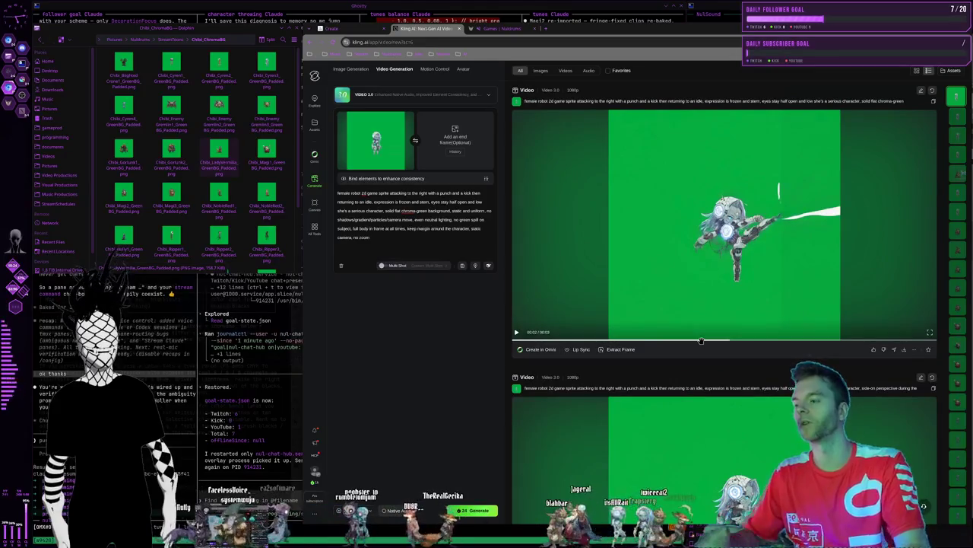
pyautogui.press('super+1')
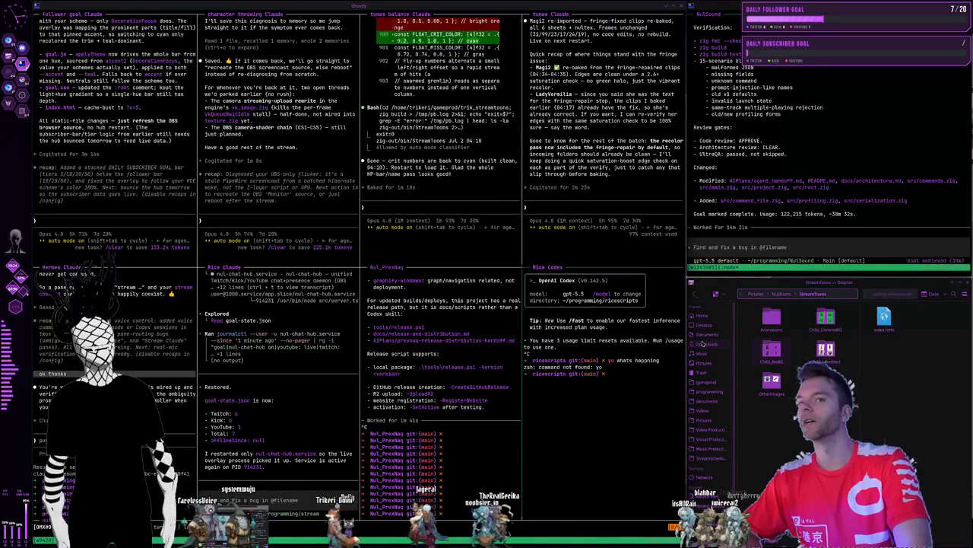
pyautogui.hotkey('alt', 'Tab')
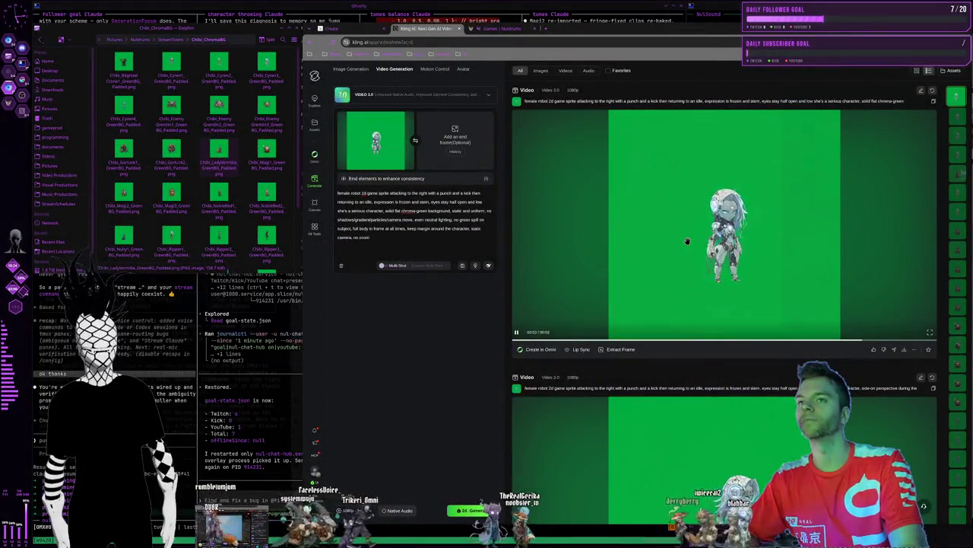
# Scroll down to the run-loop clip and play it
pyautogui.scroll(-1, 681, 251)
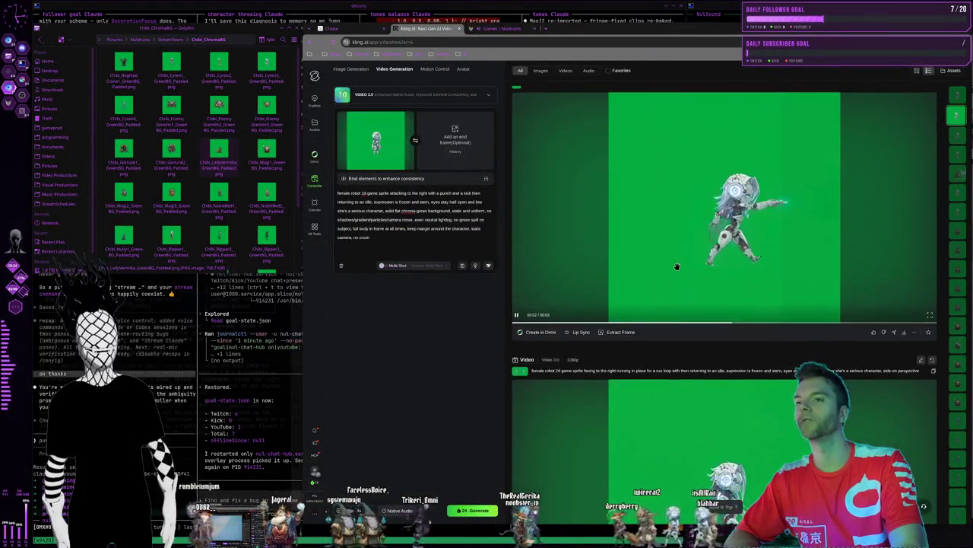
pyautogui.scroll(-2, 676, 266)
pyautogui.scroll(-2, 684, 263)
pyautogui.scroll(-1, 714, 256)
pyautogui.scroll(2, 715, 256)
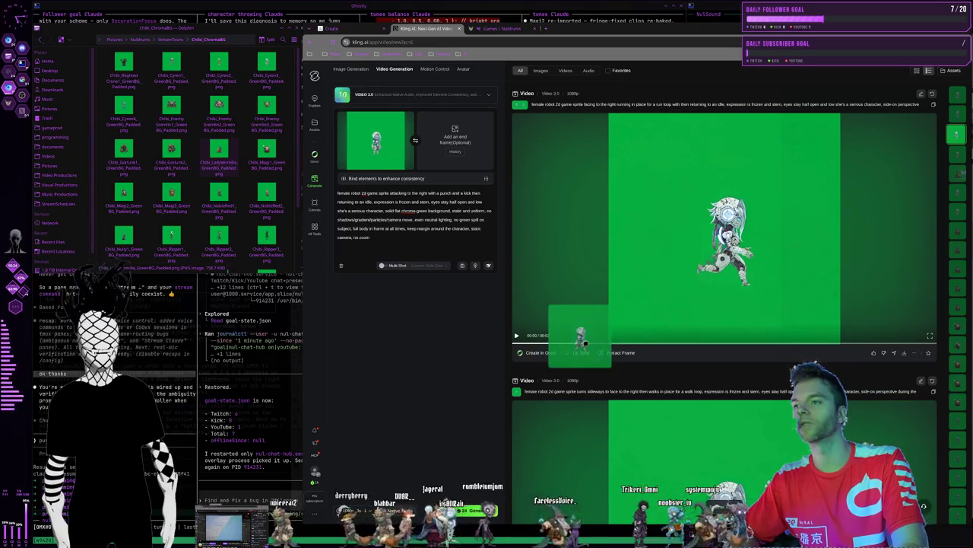
pyautogui.click(622, 344)
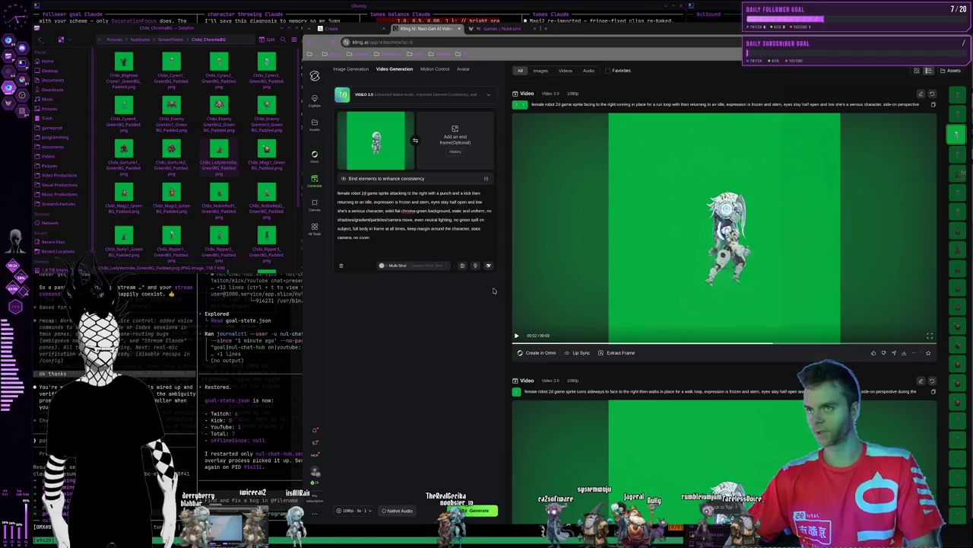
# View the run-loop clip in detail, pause it on a sharp frame, then close it
pyautogui.click(638, 296)
pyautogui.click(467, 429)
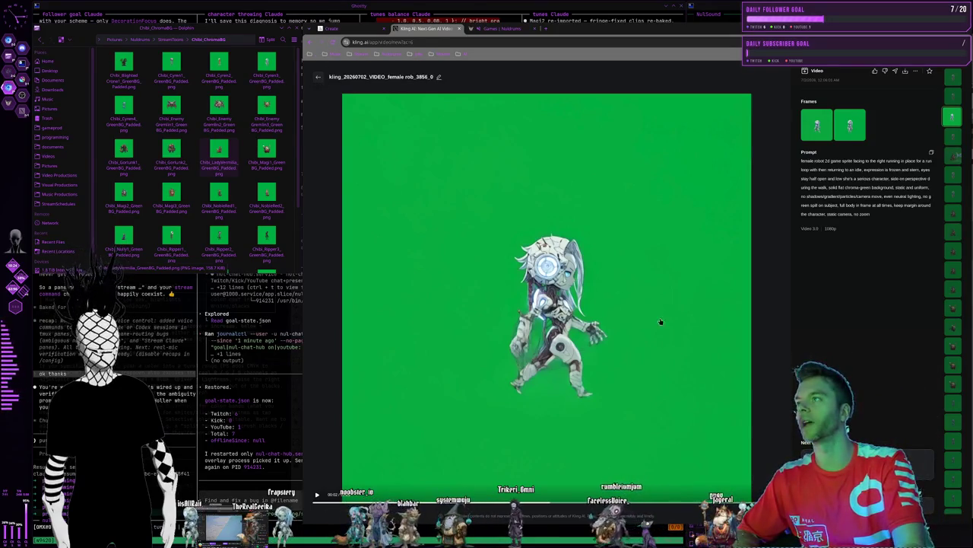
pyautogui.press('Escape')
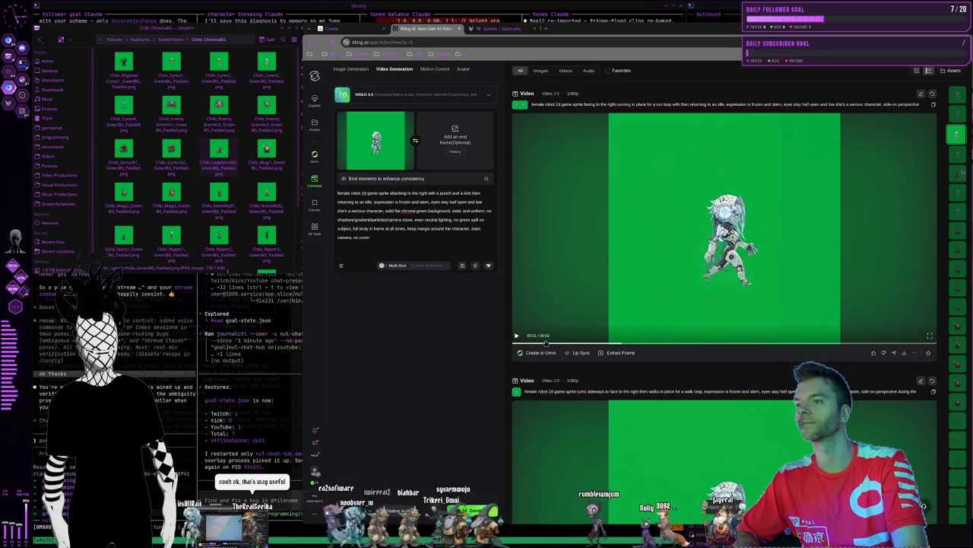
pyautogui.scroll(1, 614, 307)
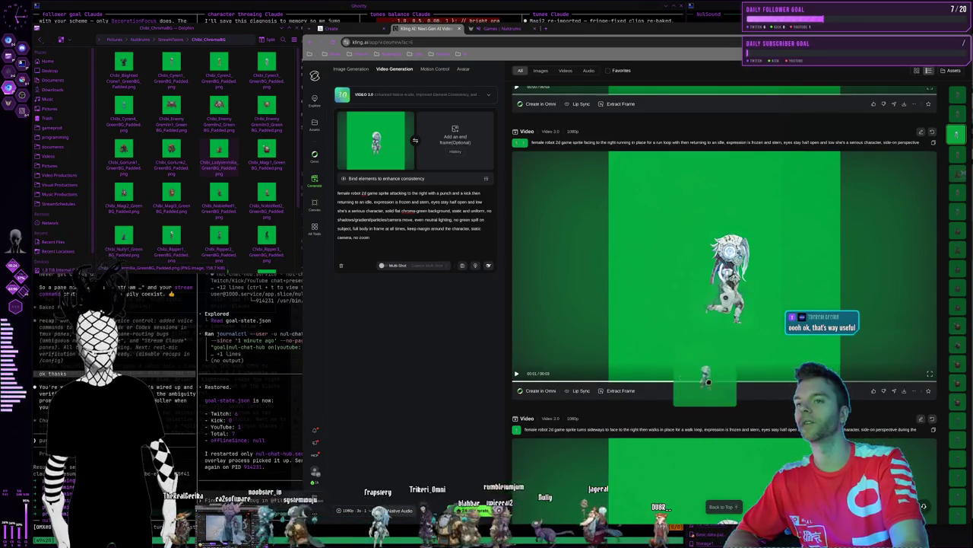
# Keep VIDEO 3.0 as the model, shrink the browser window, and show the 1080p · 3s output settings
pyautogui.click(438, 97)
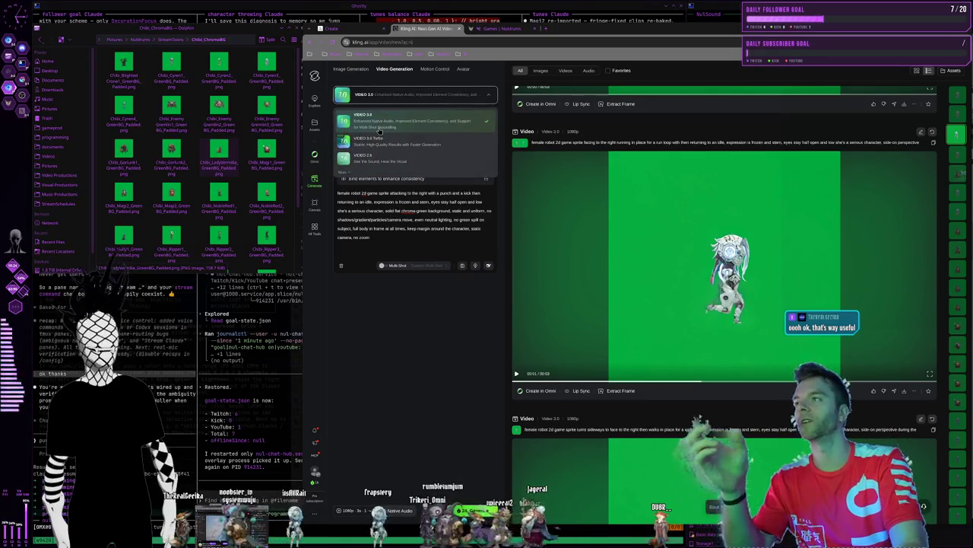
pyautogui.click(365, 174)
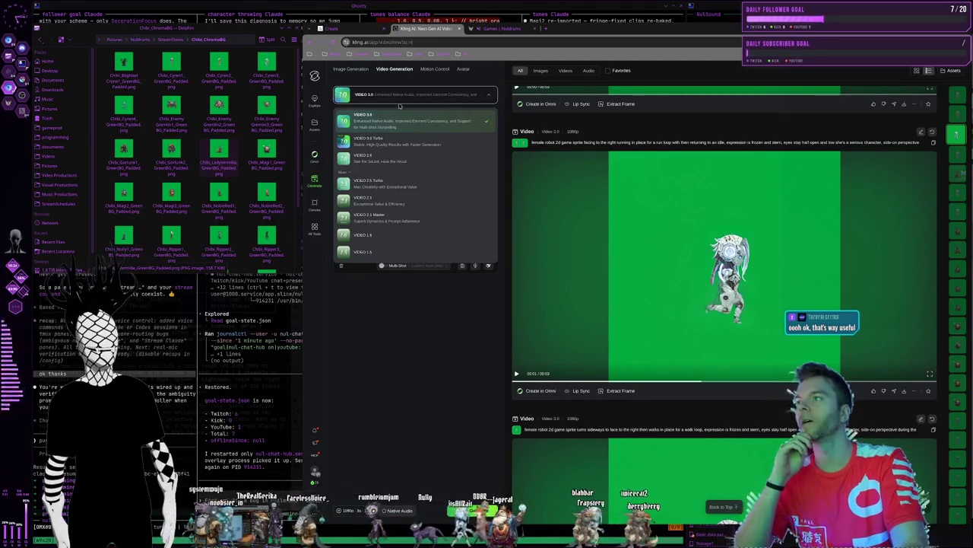
pyautogui.click(402, 100)
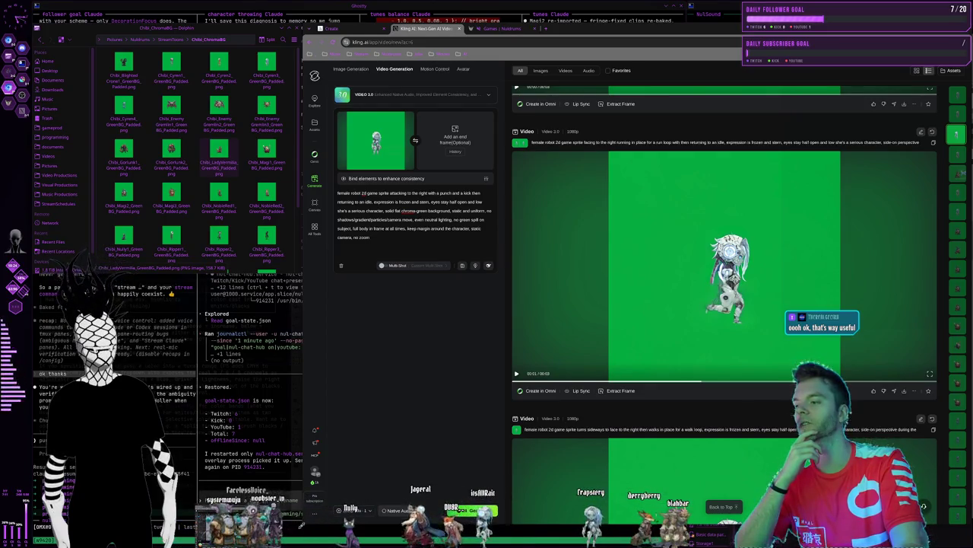
pyautogui.moveTo(304, 525); pyautogui.dragTo(368, 432)
pyautogui.click(371, 425)
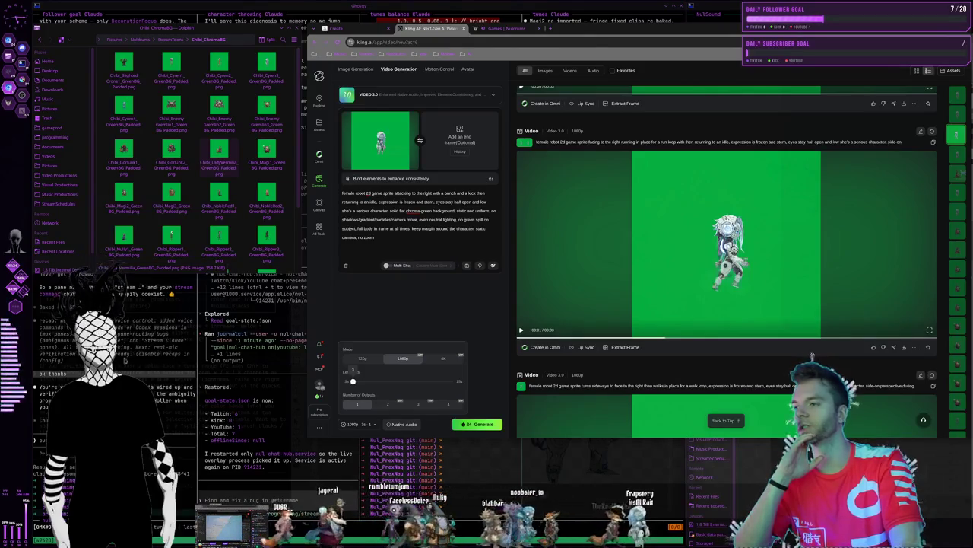
# Close the output settings, turn on Native Audio, and start frame extraction for the run-loop clip
pyautogui.click(421, 312)
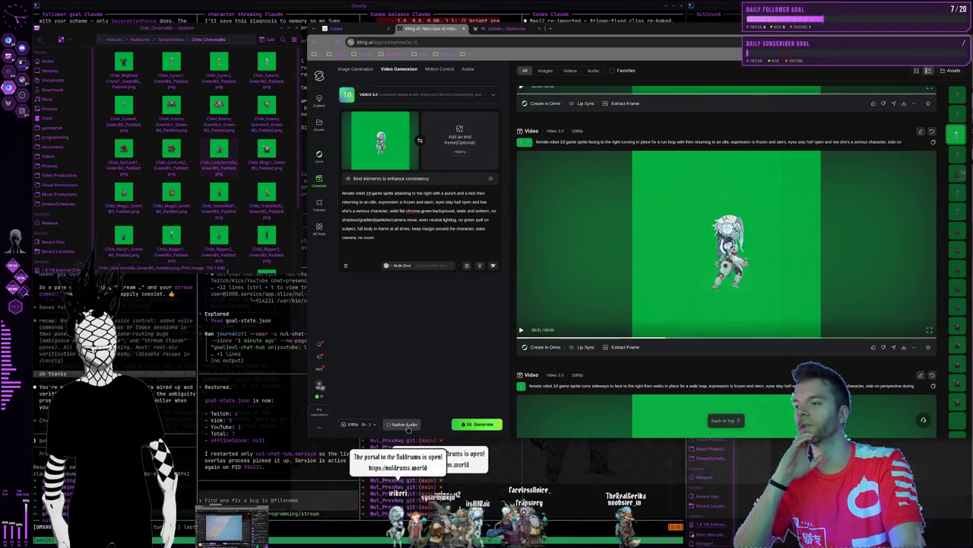
pyautogui.click(410, 424)
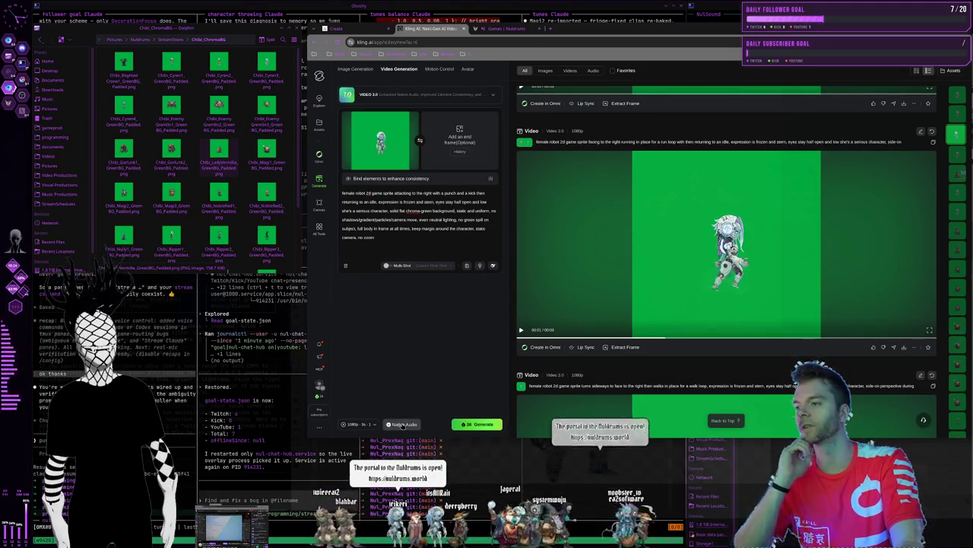
pyautogui.moveTo(727, 243)
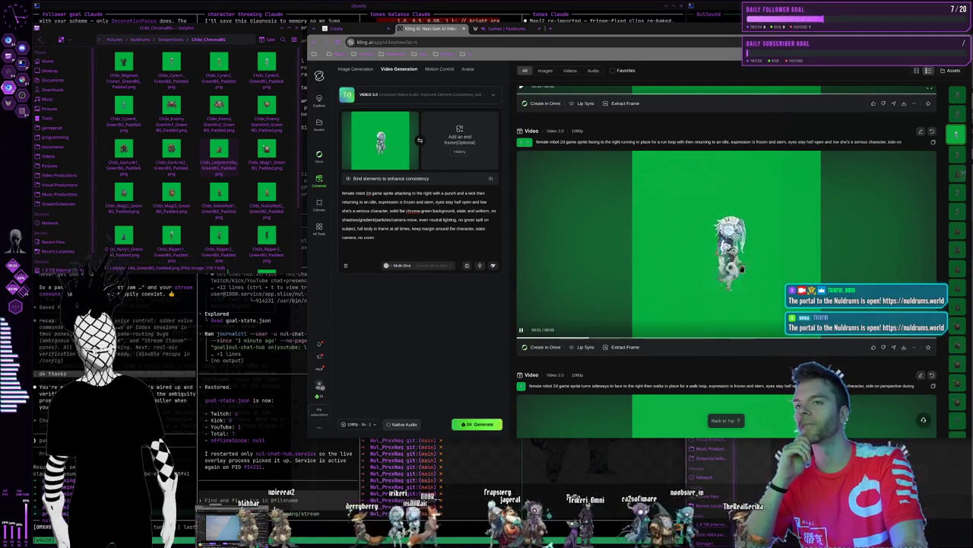
pyautogui.scroll(1, 722, 270)
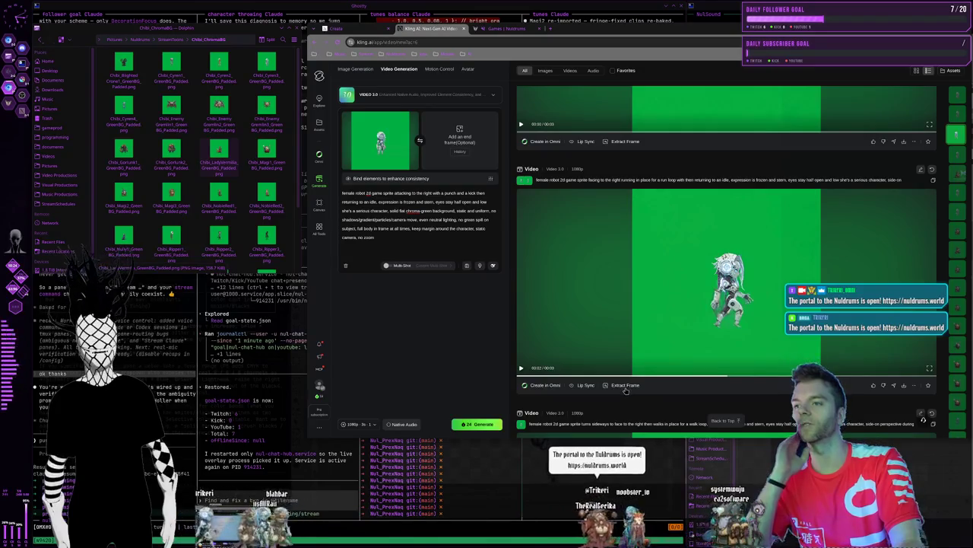
pyautogui.click(625, 387)
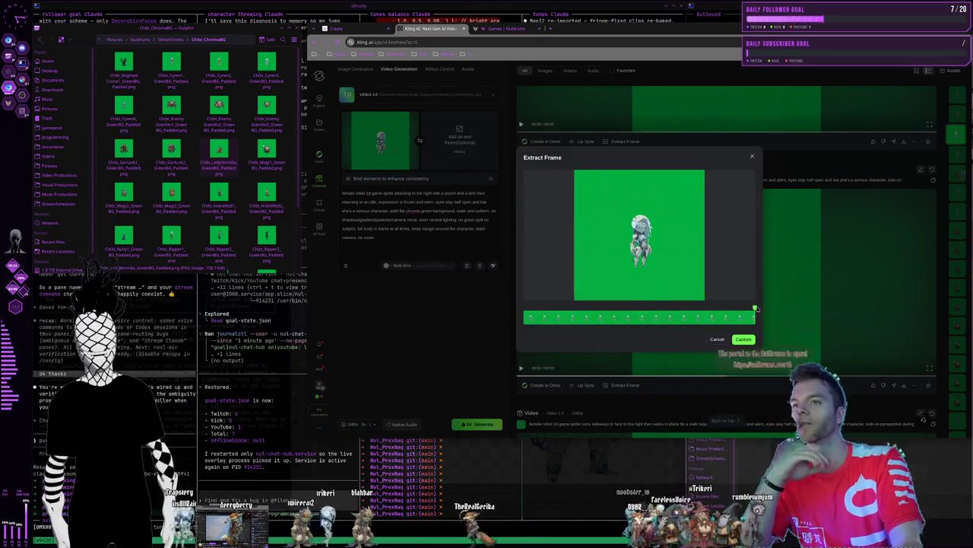
# Cancel the run-clip extraction and capture a walk-loop frame as the new start frame
pyautogui.click(717, 340)
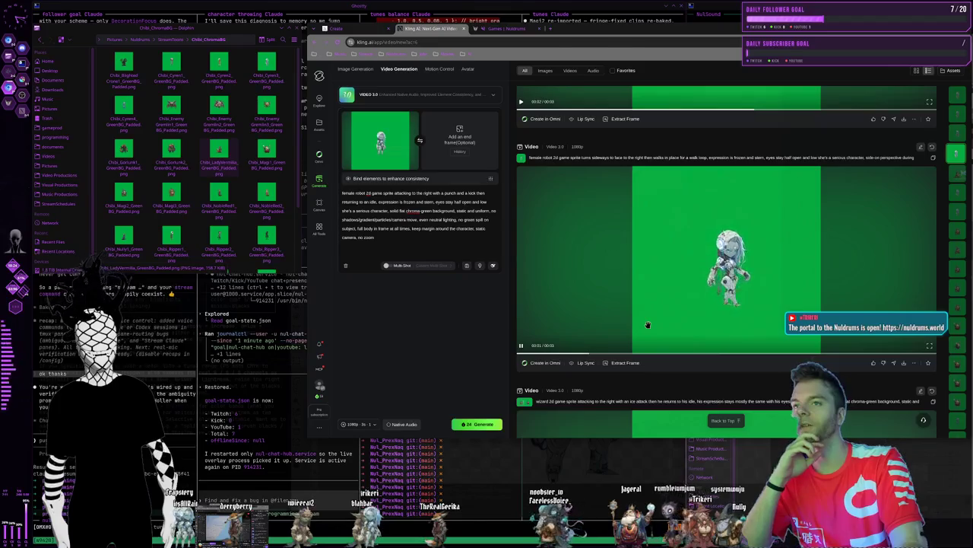
pyautogui.click(616, 365)
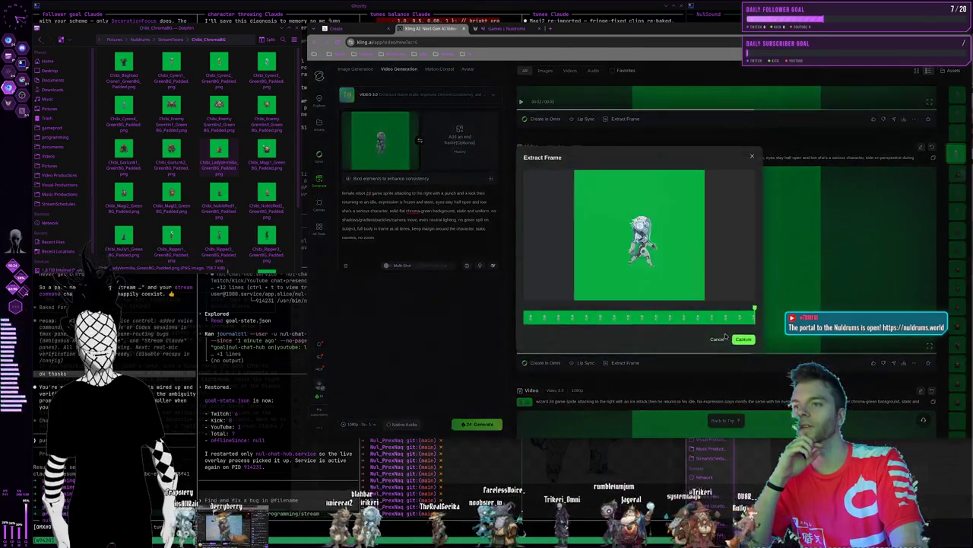
pyautogui.click(746, 339)
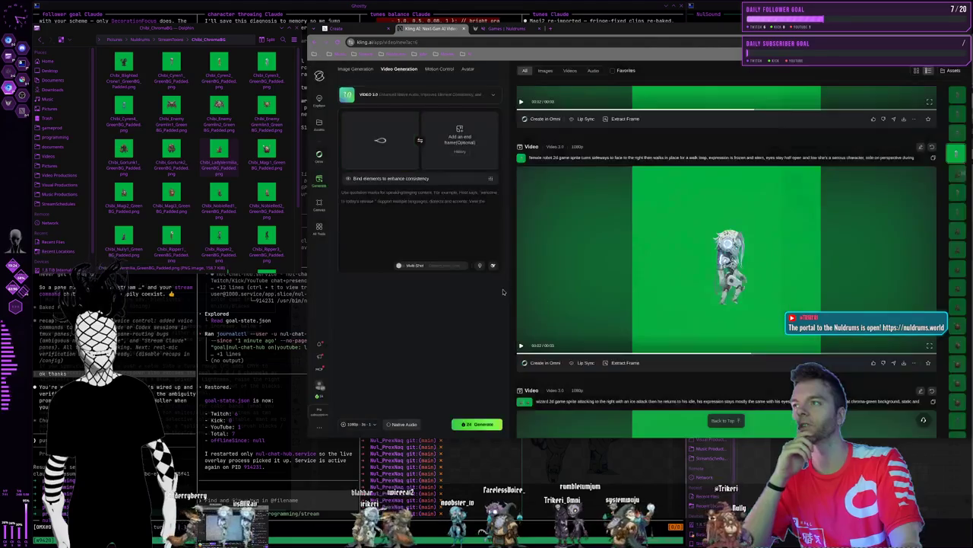